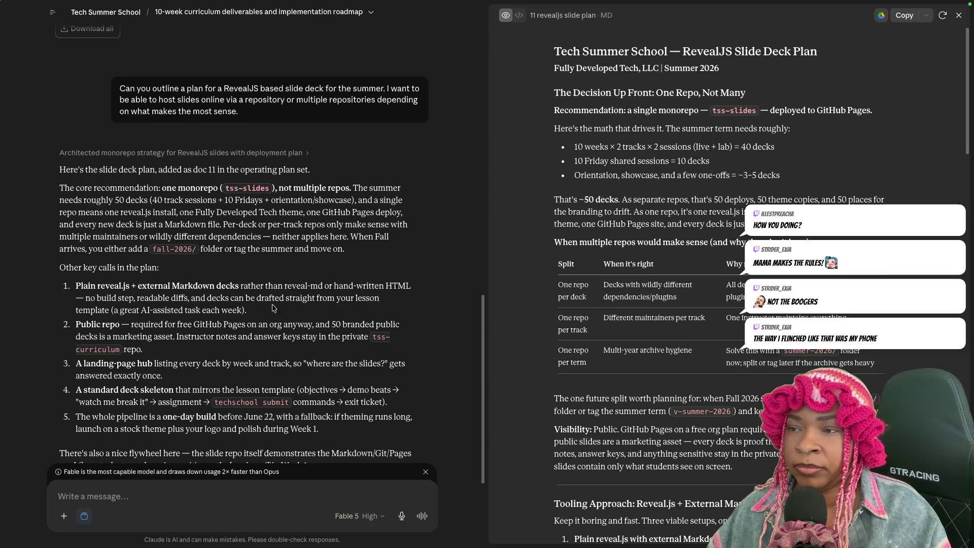
pyautogui.scroll(-1, 278, 381)
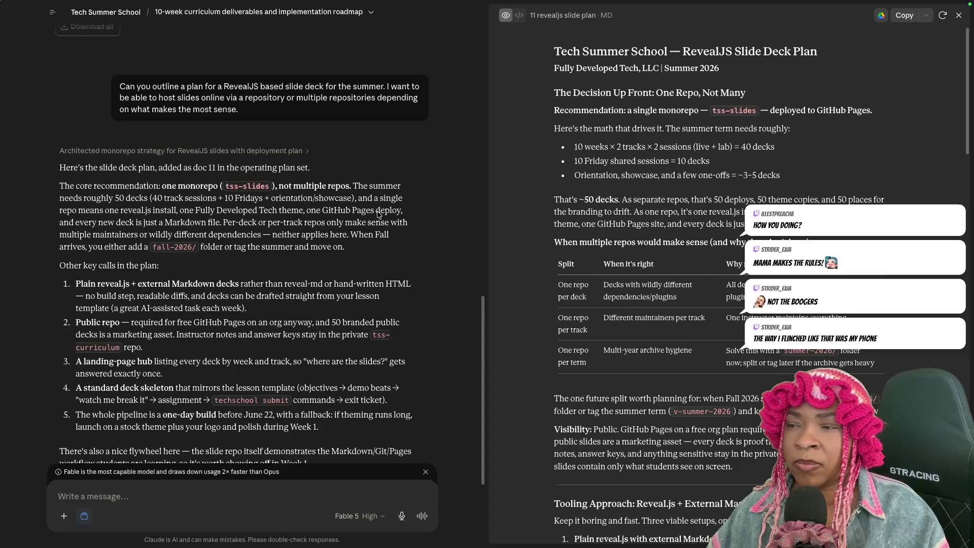
pyautogui.scroll(-3, 292, 377)
pyautogui.scroll(-1, 289, 377)
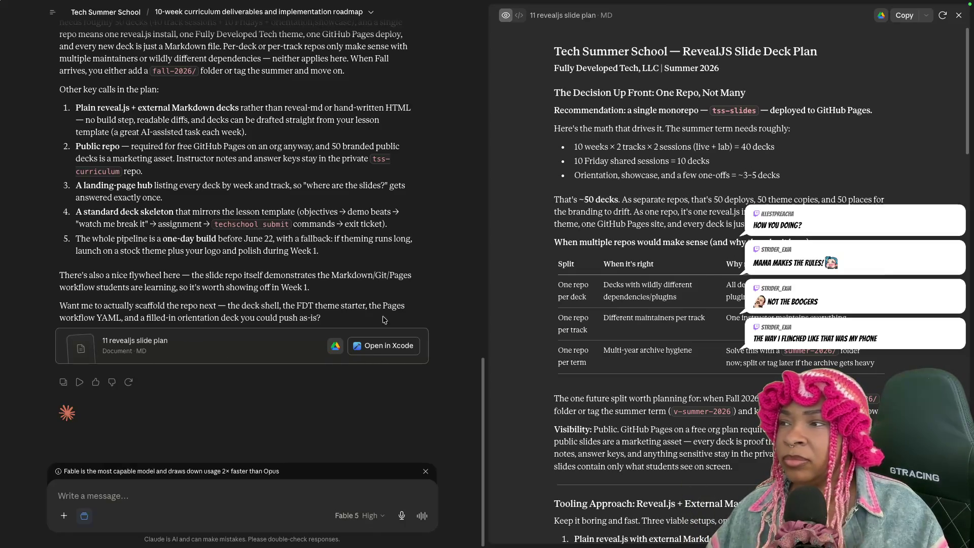
pyautogui.scroll(-5, 601, 387)
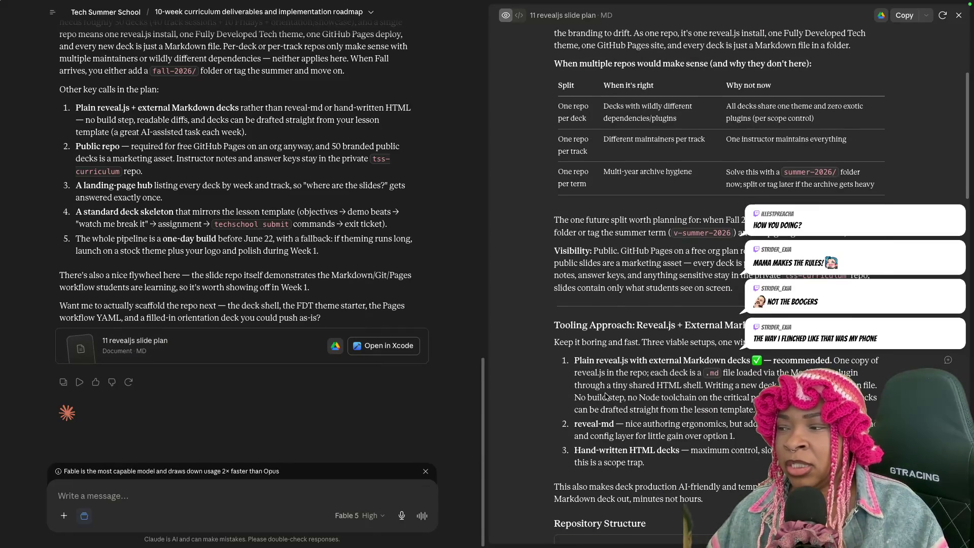
pyautogui.scroll(-5, 603, 390)
pyautogui.scroll(-3, 604, 393)
pyautogui.scroll(-4, 603, 393)
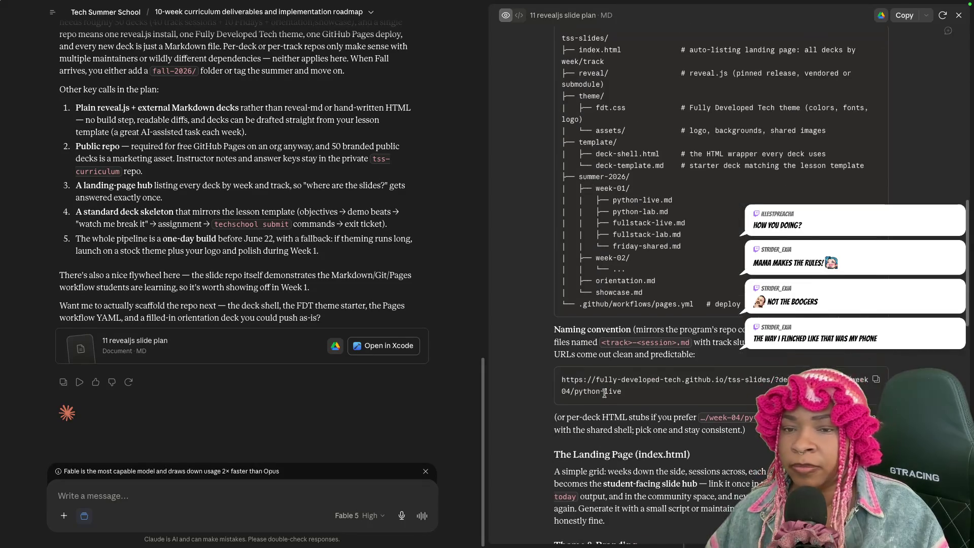
pyautogui.scroll(-4, 601, 394)
pyautogui.scroll(-5, 600, 395)
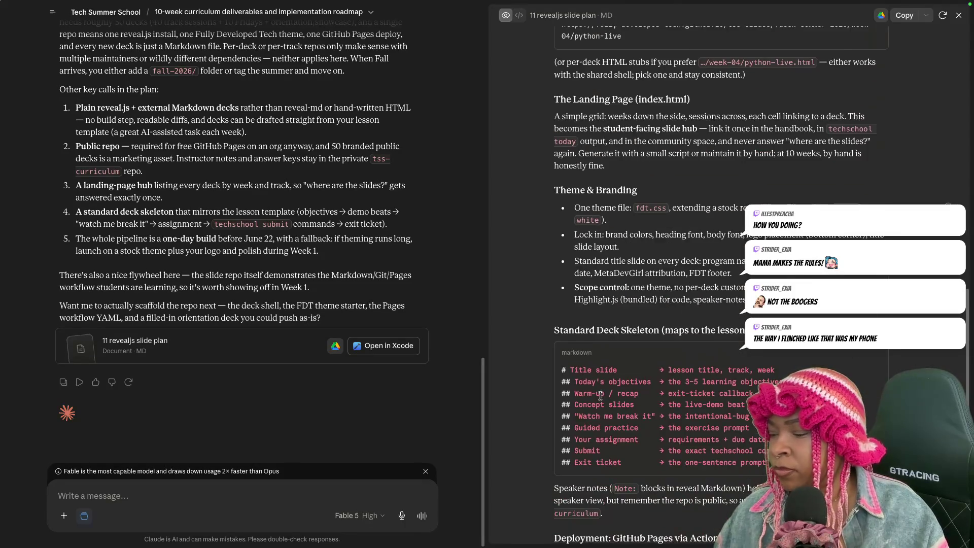
pyautogui.scroll(-7, 597, 395)
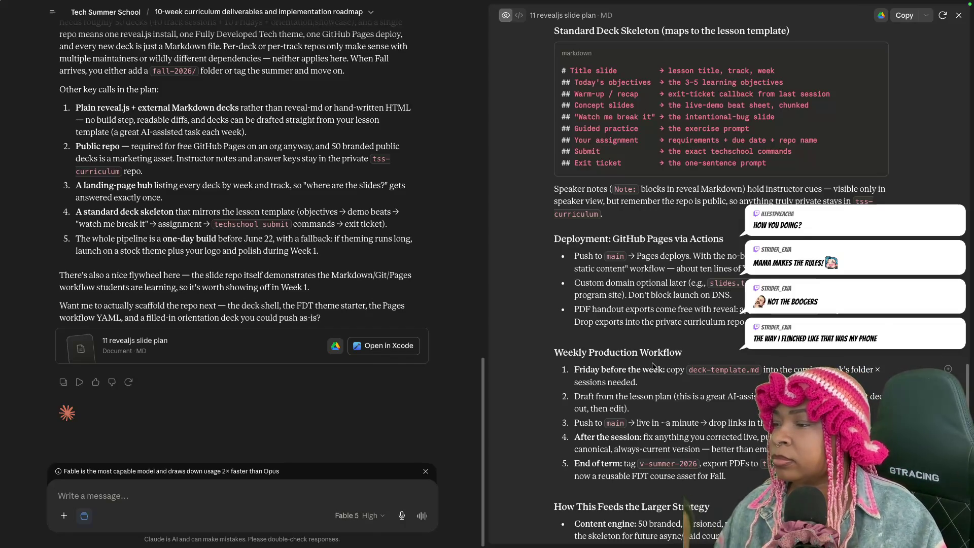
pyautogui.scroll(-3, 655, 367)
pyautogui.scroll(7, 659, 370)
pyautogui.scroll(5, 659, 370)
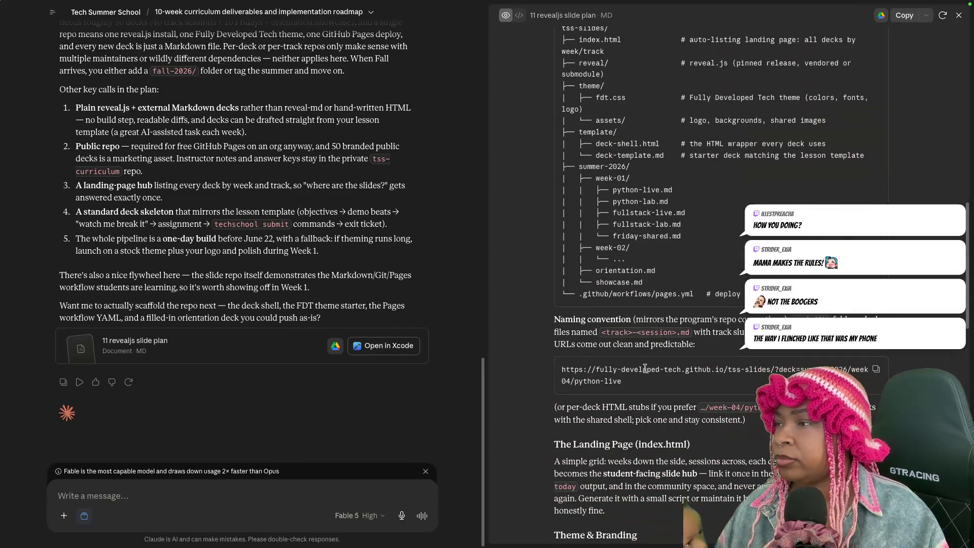
pyautogui.scroll(5, 646, 368)
pyautogui.scroll(4, 648, 343)
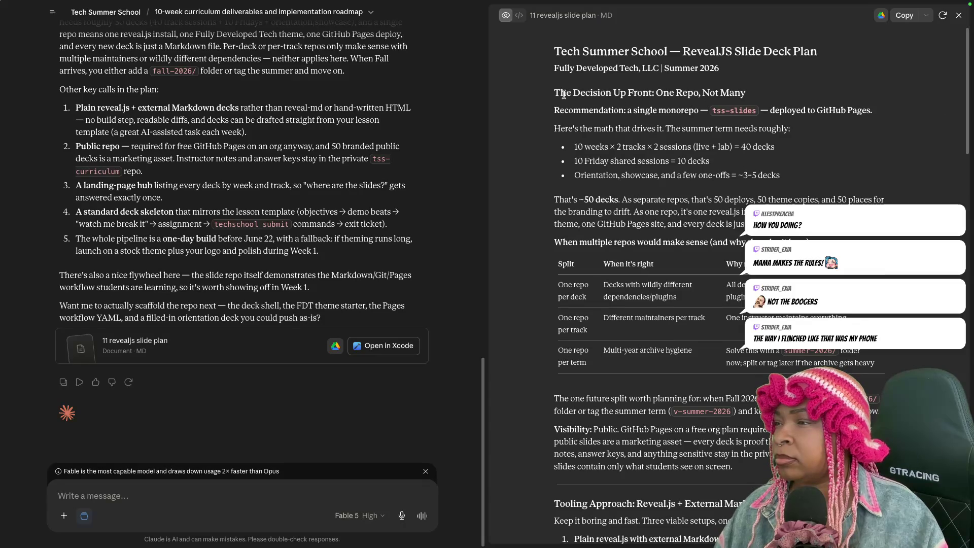
# - Read through Claude's monorepo recommendation, highlighting the deck-count sentence, repo split table and future-split line
pyautogui.moveTo(554, 110); pyautogui.dragTo(867, 110)
pyautogui.moveTo(553, 129); pyautogui.dragTo(790, 129)
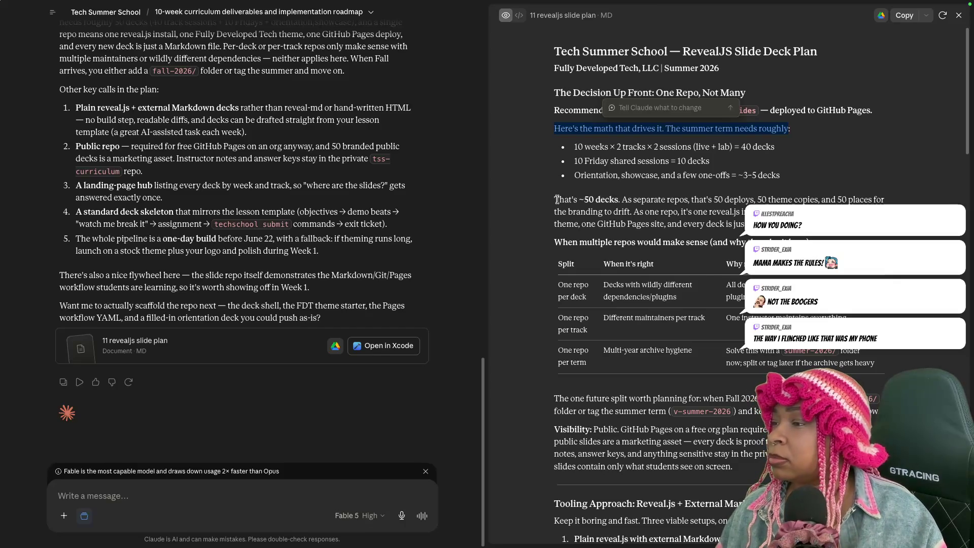
pyautogui.moveTo(561, 199); pyautogui.dragTo(745, 211)
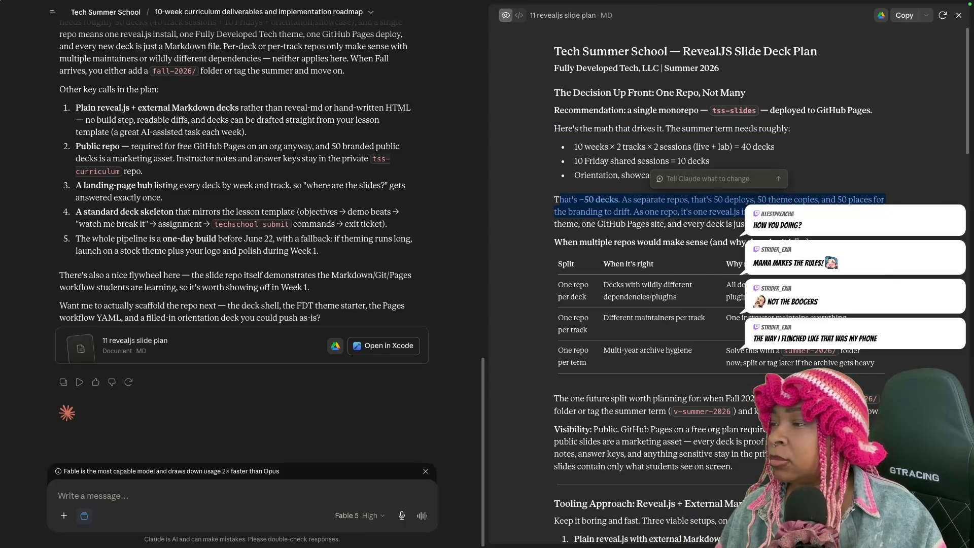
pyautogui.click(655, 218)
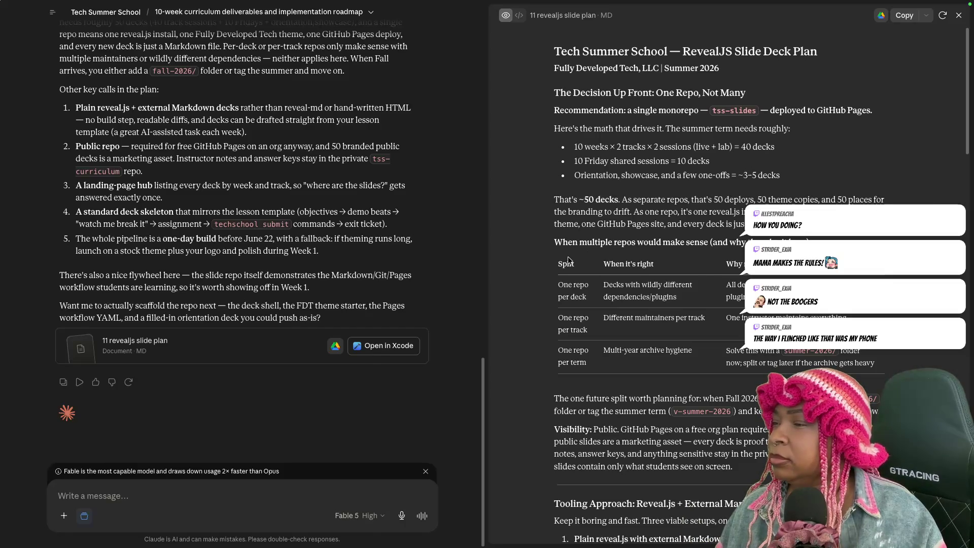
pyautogui.scroll(-2, 570, 258)
pyautogui.moveTo(570, 209); pyautogui.dragTo(557, 229)
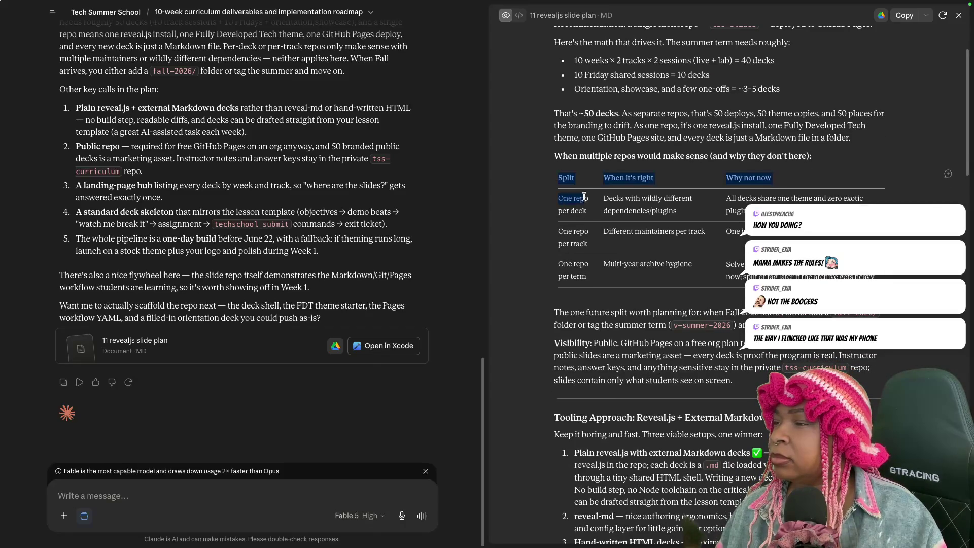
pyautogui.click(576, 223)
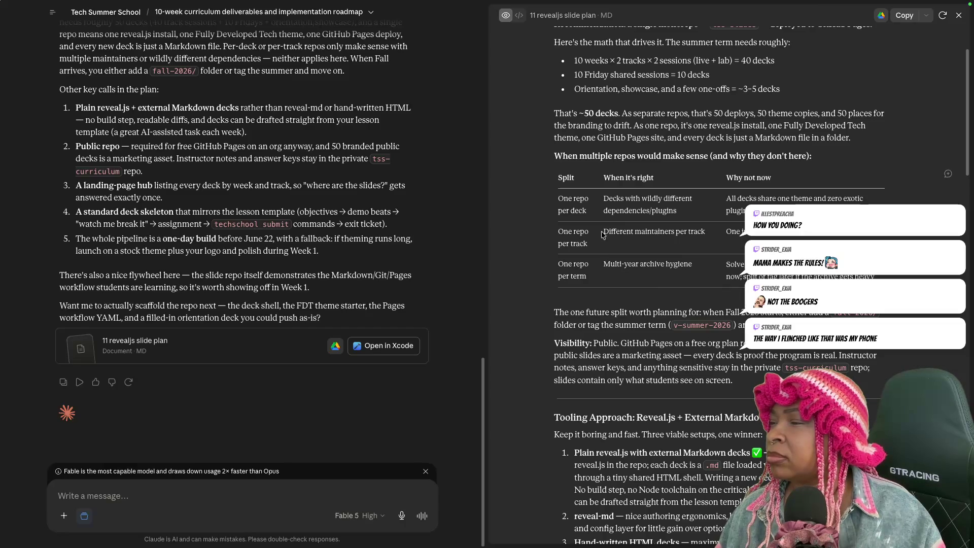
pyautogui.moveTo(558, 177)
pyautogui.mouseDown()
pyautogui.moveTo(576, 233)
pyautogui.moveTo(602, 247)
pyautogui.mouseUp()
pyautogui.click(602, 247)
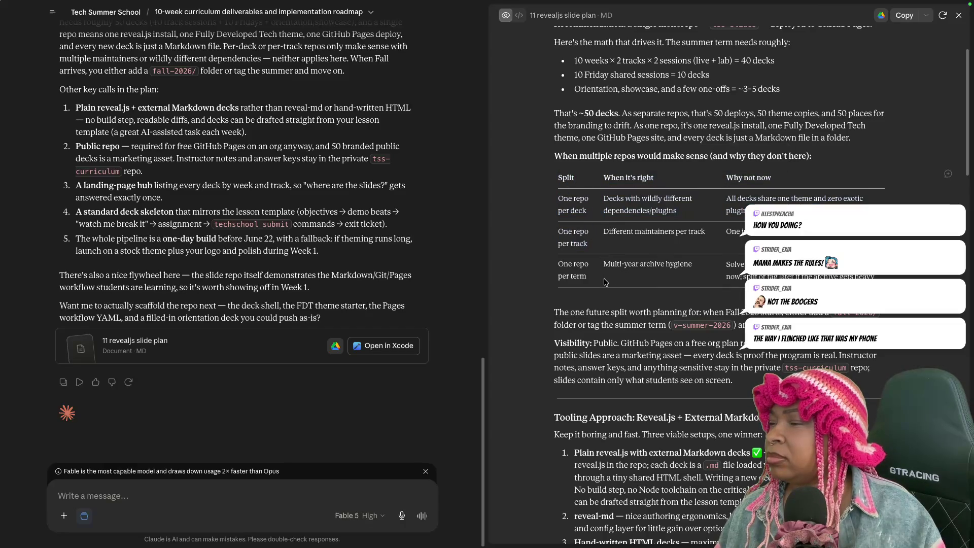
pyautogui.moveTo(554, 312); pyautogui.dragTo(750, 312)
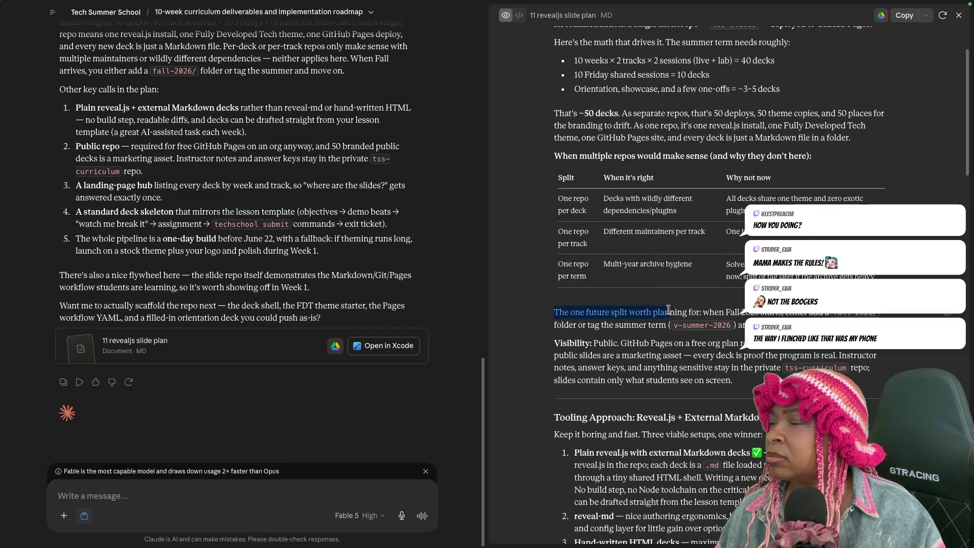
pyautogui.moveTo(784, 315); pyautogui.dragTo(829, 315)
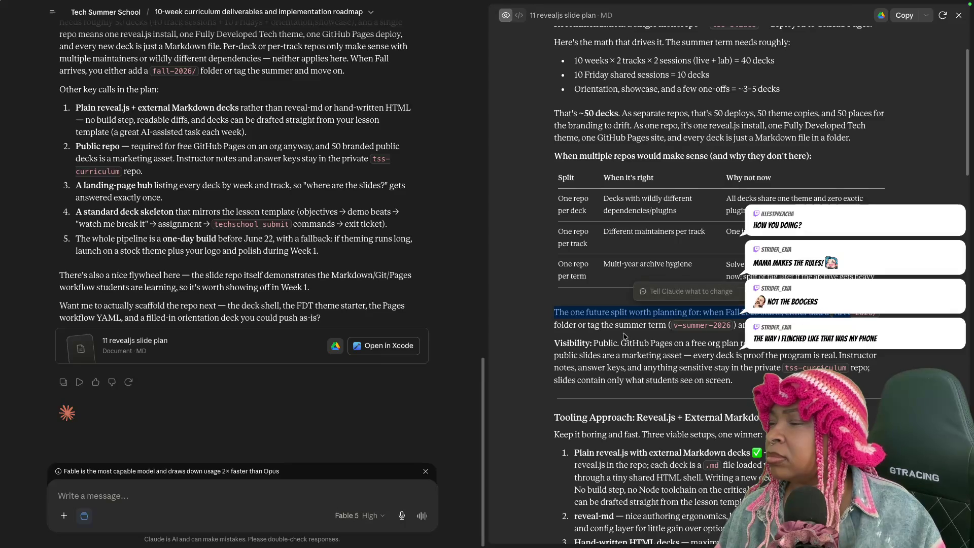
pyautogui.click(648, 327)
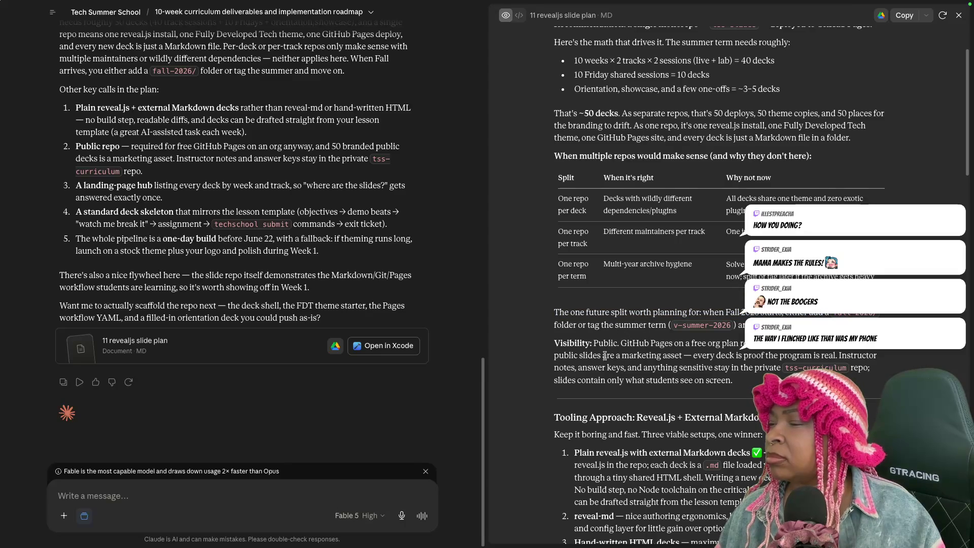
pyautogui.scroll(-5, 607, 449)
pyautogui.scroll(-5, 593, 460)
pyautogui.scroll(-3, 592, 460)
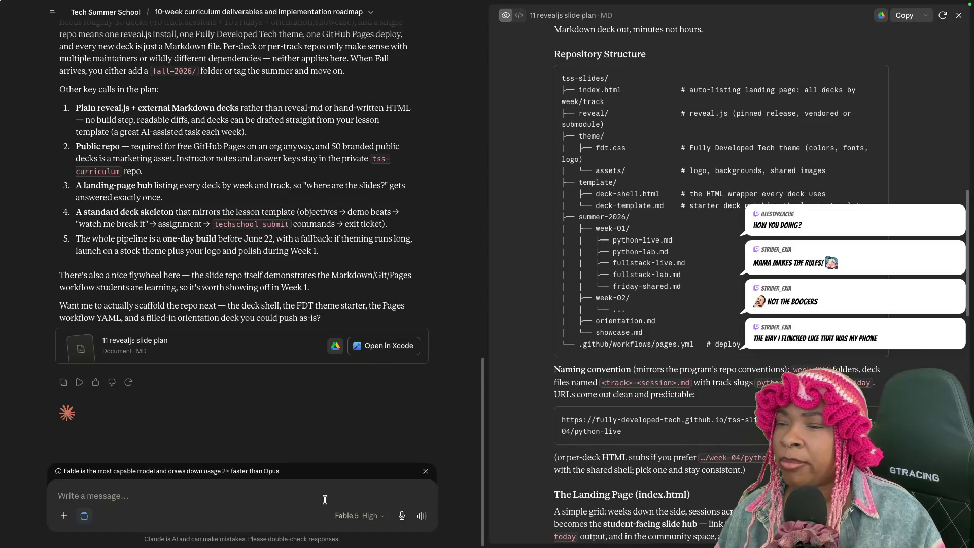
# - Send a reply that course content should keep evolving, with future students' modules kept relevant and up to date
pyautogui.click(170, 493)
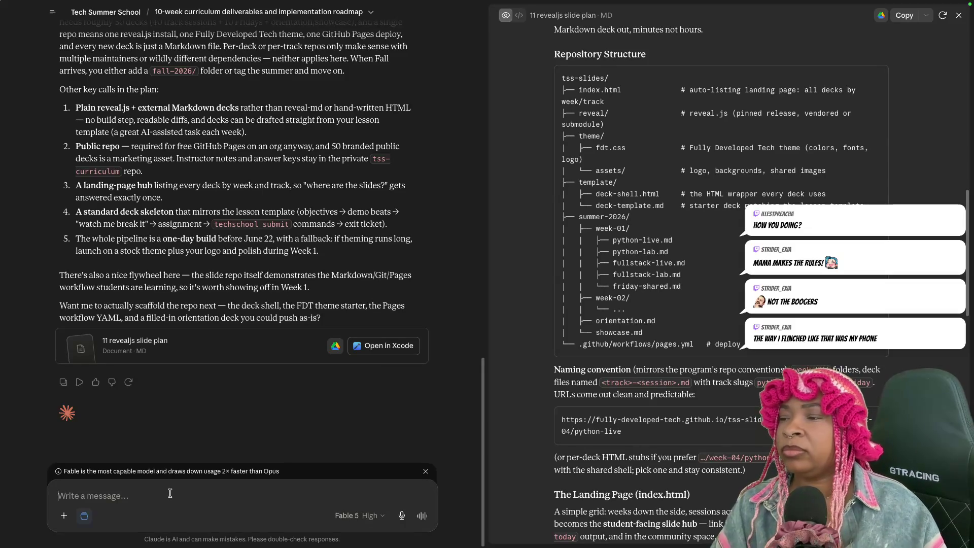
pyautogui.write('The')
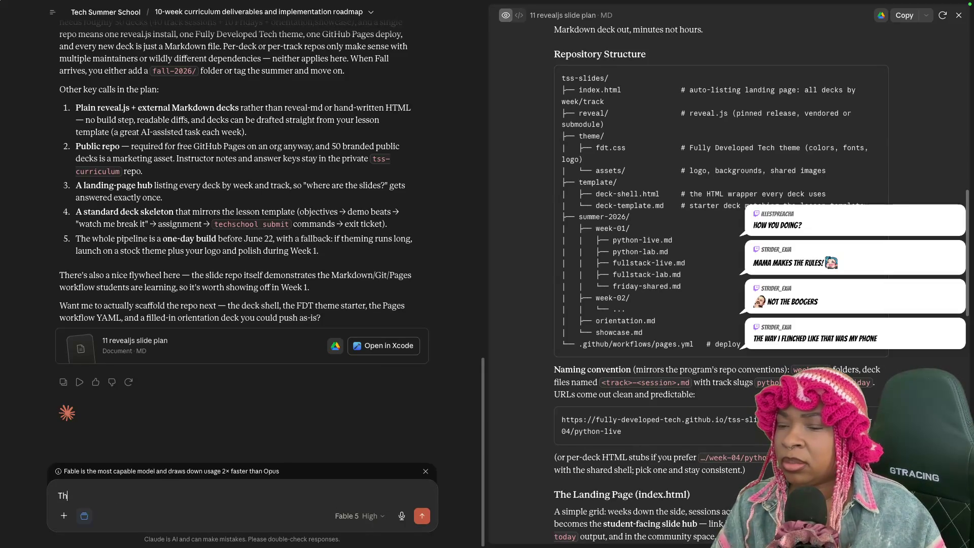
pyautogui.press('BackSpace')
pyautogui.press('BackSpace')
pyautogui.write('The goal')
pyautogui.write('or the ')
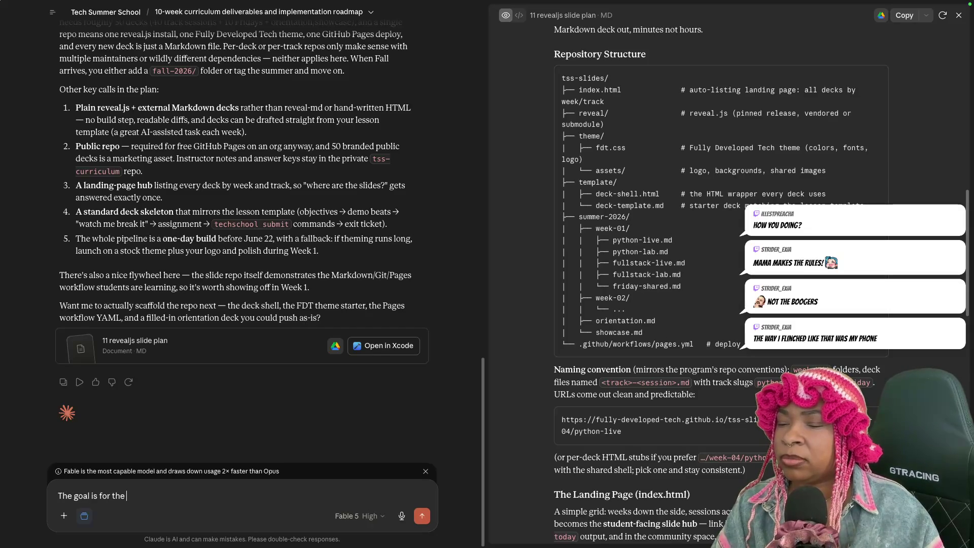
pyautogui.write('individua')
pyautogui.press('BackSpace')
pyautogui.press('BackSpace')
pyautogui.press('BackSpace')
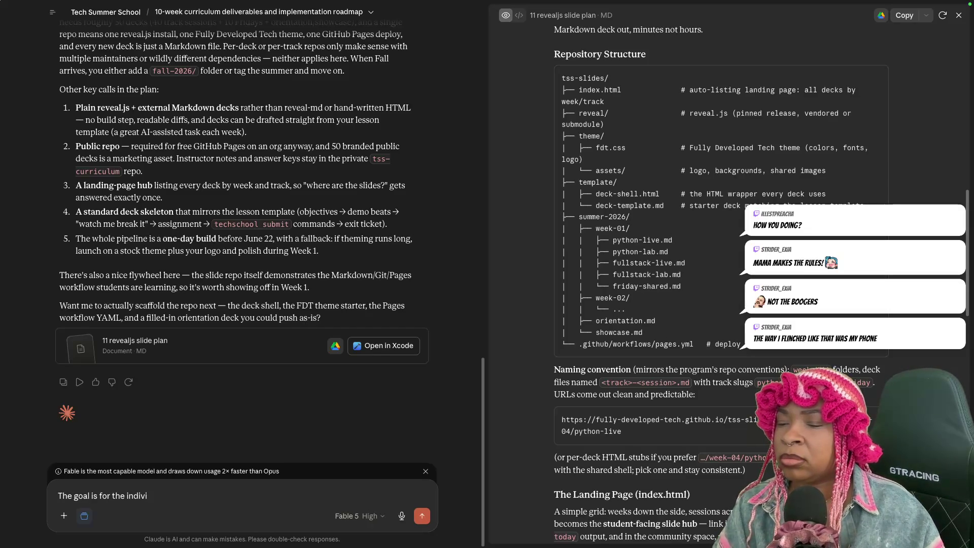
pyautogui.write('dual co')
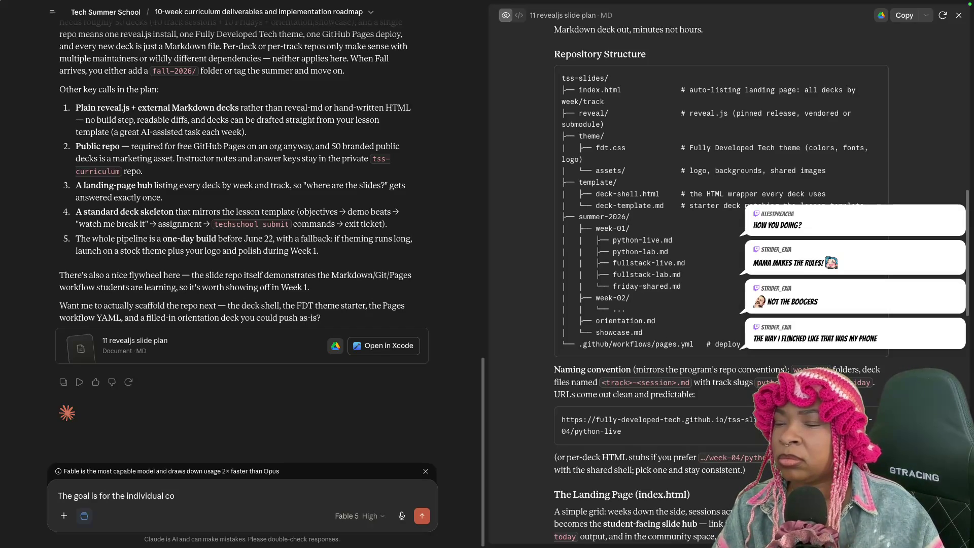
pyautogui.press('BackSpace')
pyautogui.press('BackSpace')
pyautogui.press('BackSpace')
pyautogui.press('BackSpace')
pyautogui.press('BackSpace')
pyautogui.press('BackSpace')
pyautogui.write('course content to always be evolving. We can save')
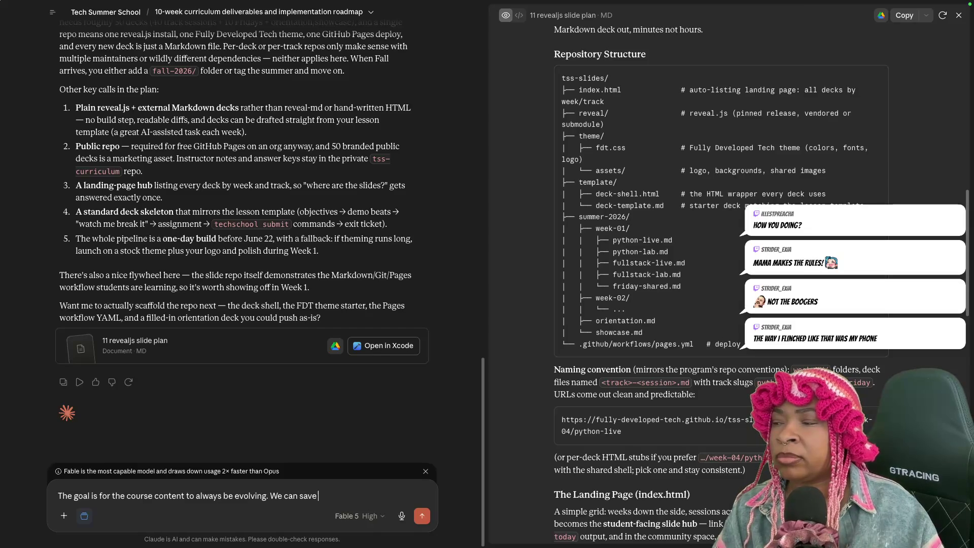
pyautogui.write(' an archi')
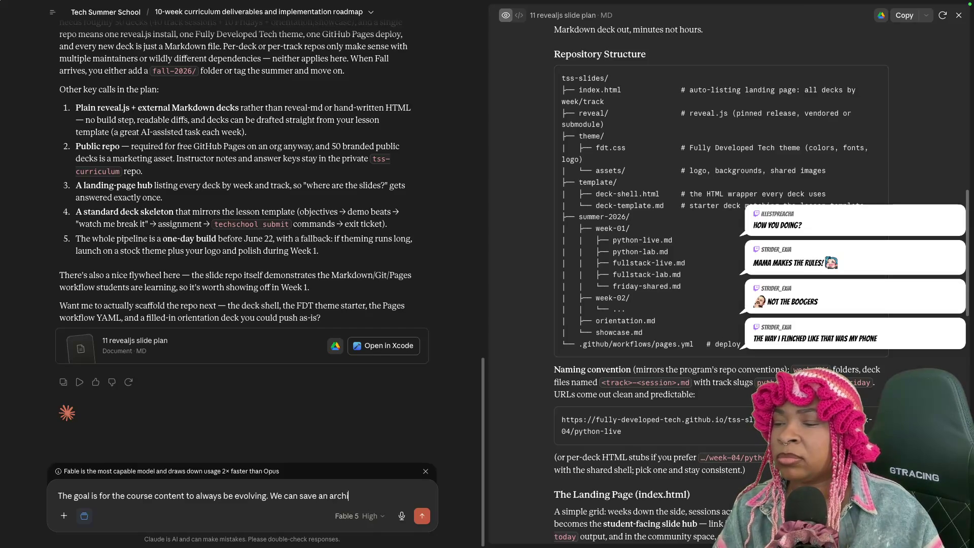
pyautogui.write('ve or sh')
pyautogui.press('BackSpace')
pyautogui.write('ome other snapshot of a s')
pyautogui.write('et of ')
pyautogui.write('slides at')
pyautogui.write(' a p')
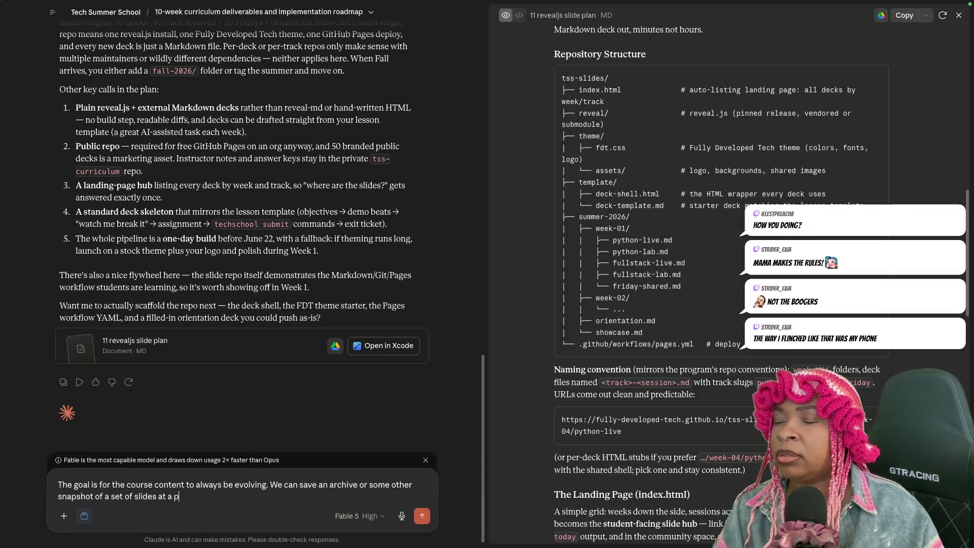
pyautogui.write('articiul')
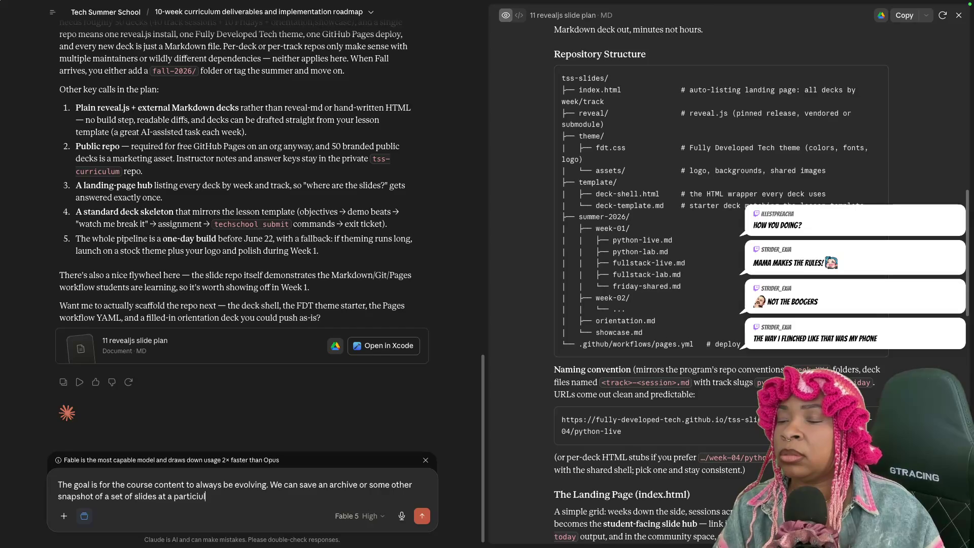
pyautogui.press('BackSpace')
pyautogui.press('BackSpace')
pyautogui.press('BackSpace')
pyautogui.write('ular point i')
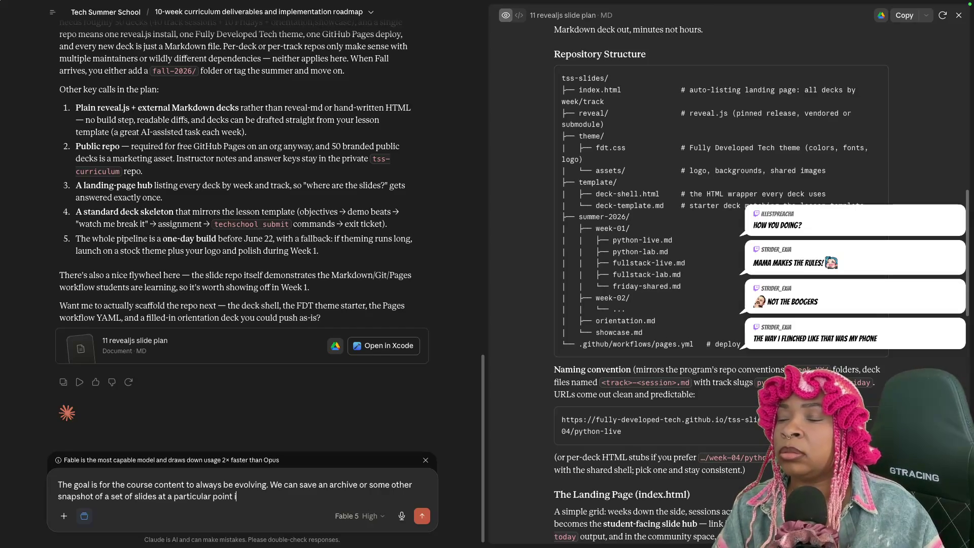
pyautogui.write('n time, howeverf,')
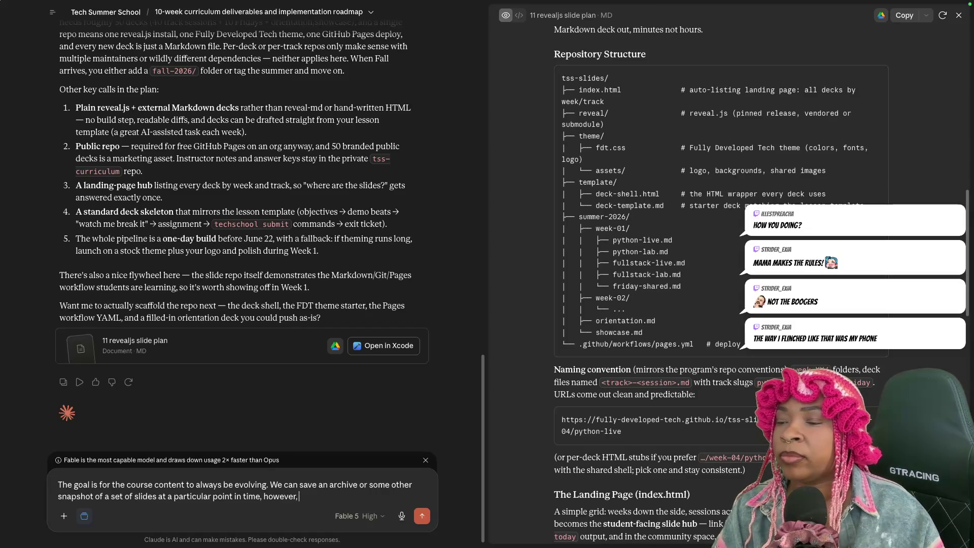
pyautogui.write('ureture students should use the exact same')
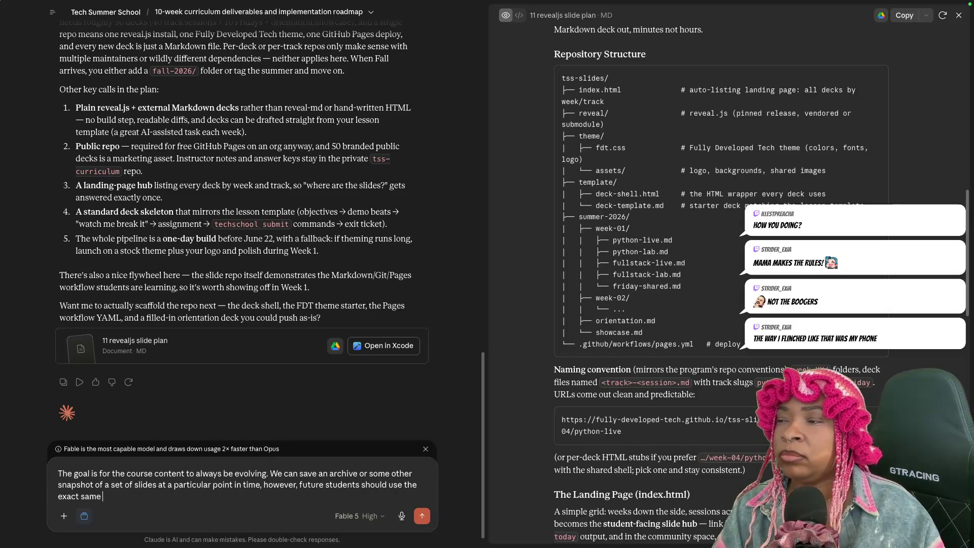
pyautogui.write(' modulesas the ')
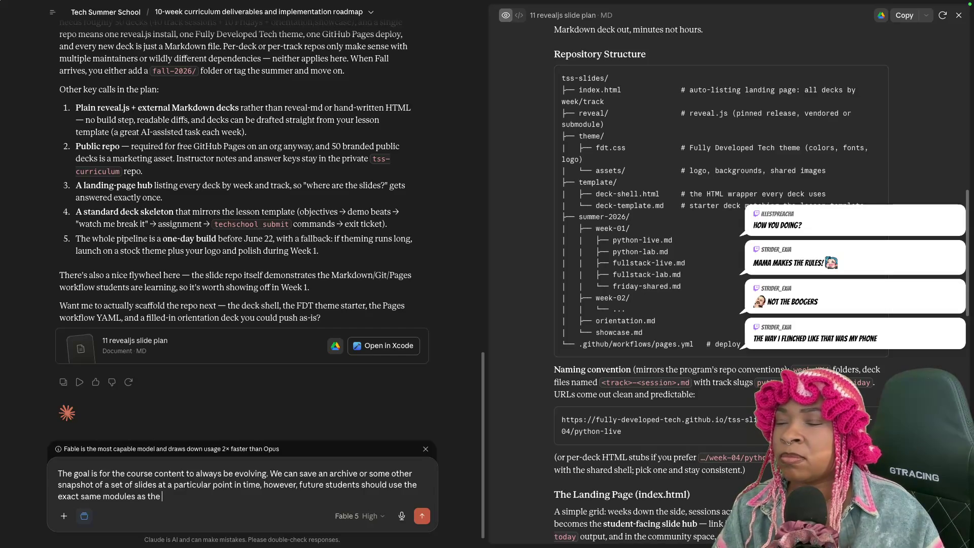
pyautogui.write('starting')
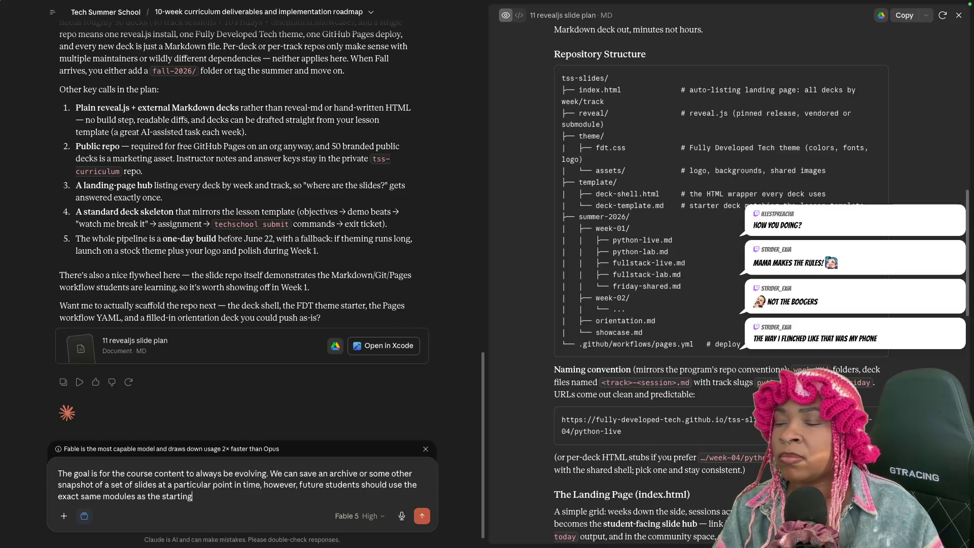
pyautogui.write(' cohort with ')
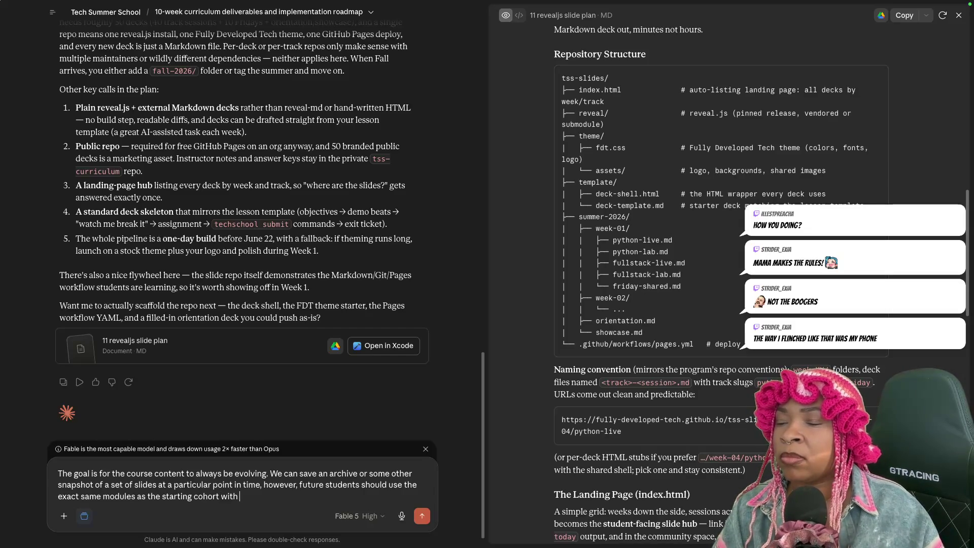
pyautogui.write('ic')
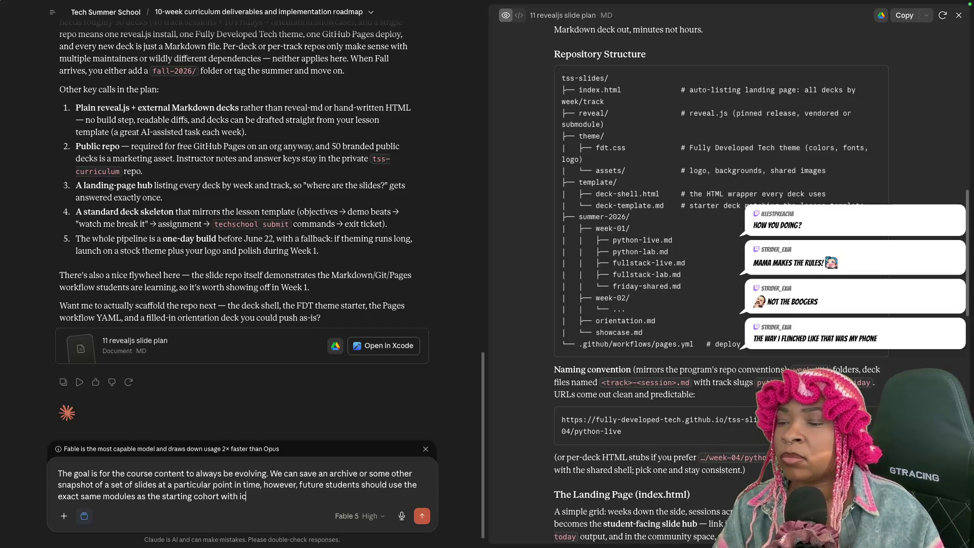
pyautogui.press('BackSpace')
pyautogui.write('ncrfe')
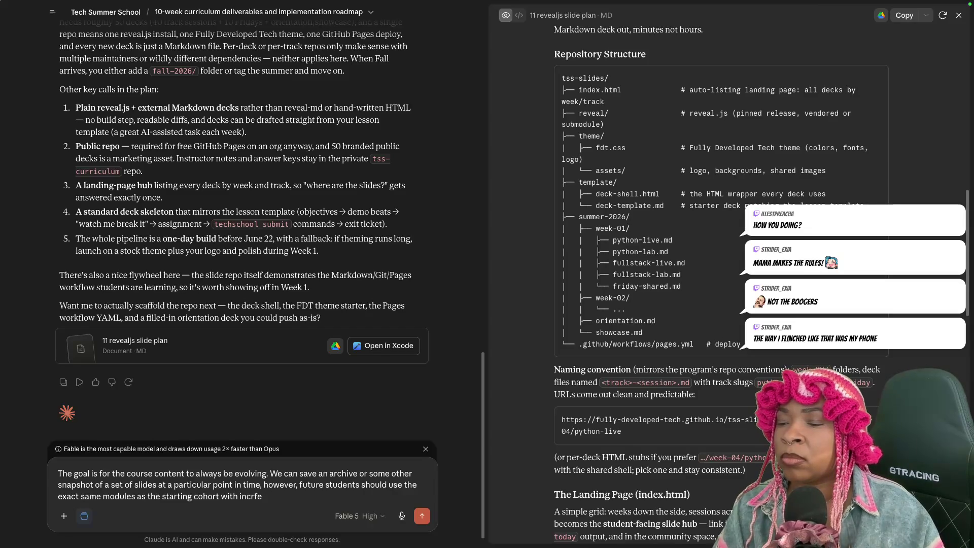
pyautogui.press('BackSpace')
pyautogui.press('BackSpace')
pyautogui.write('emental changes happening')
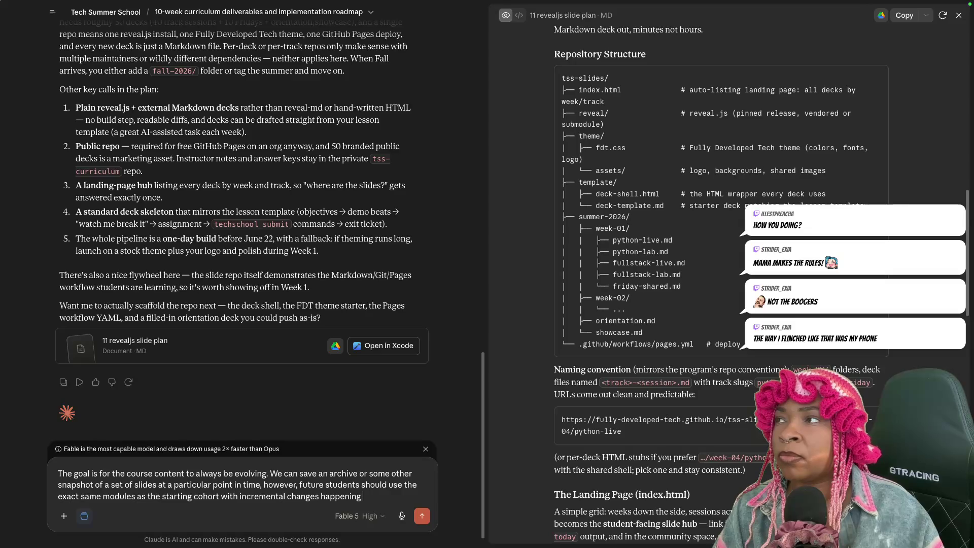
pyautogui.write(' to keep the conten')
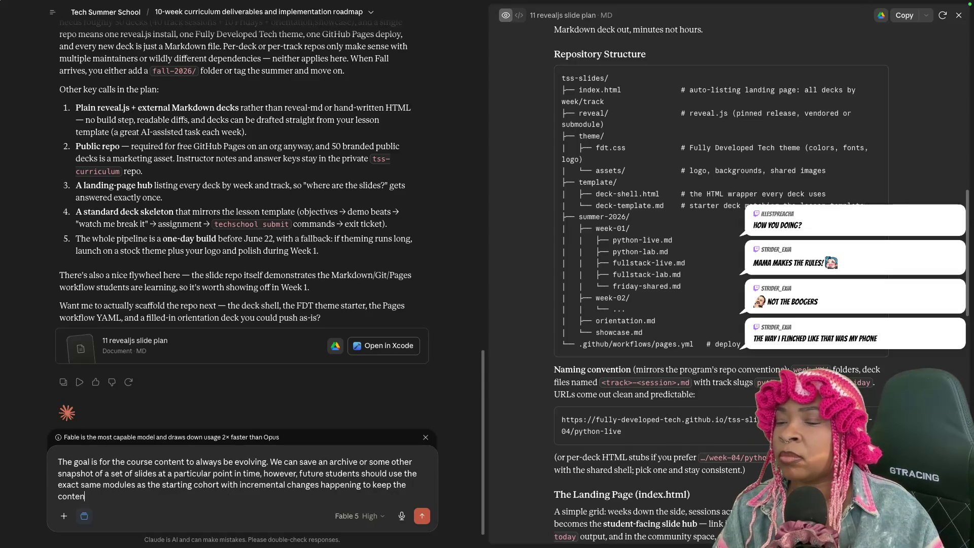
pyautogui.write('t ree')
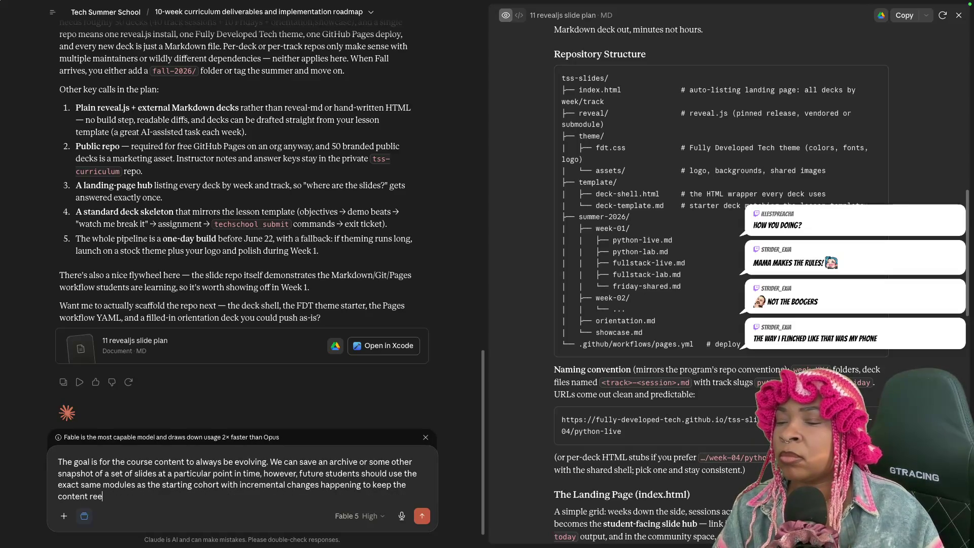
pyautogui.press('BackSpace')
pyautogui.write('levan')
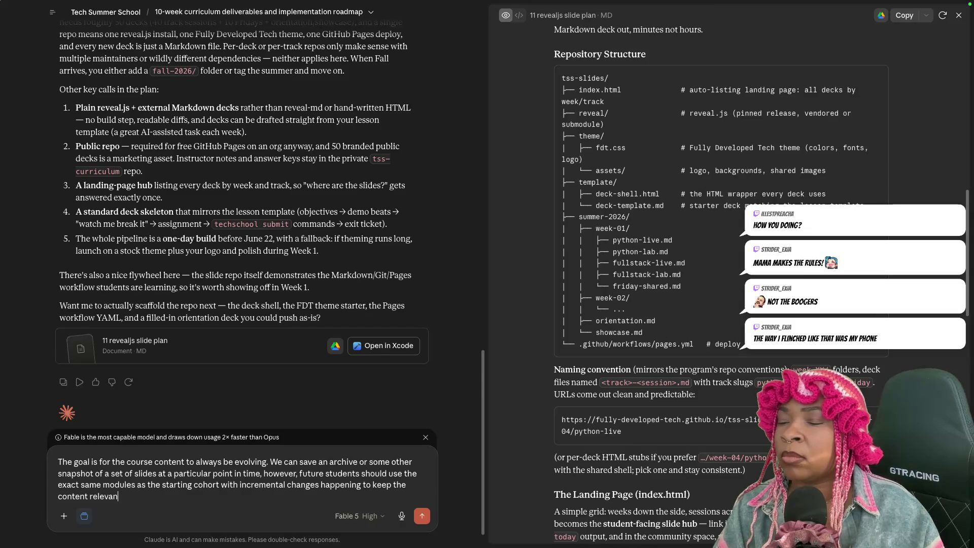
pyautogui.write('t and ')
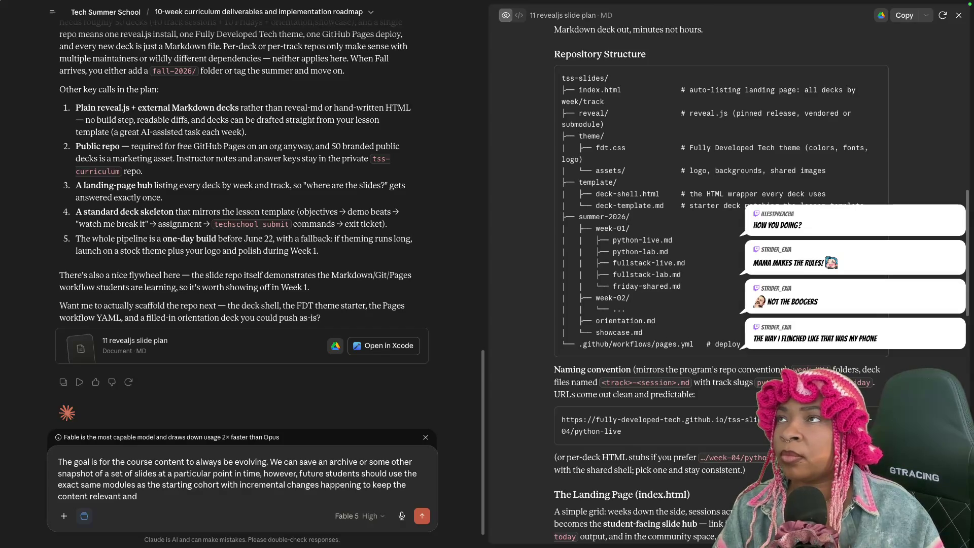
pyautogui.write('upd')
pyautogui.press('BackSpace')
pyautogui.write('to date wi')
pyautogui.press('BackSpace')
pyautogui.press('BackSpace')
pyautogui.write('.')
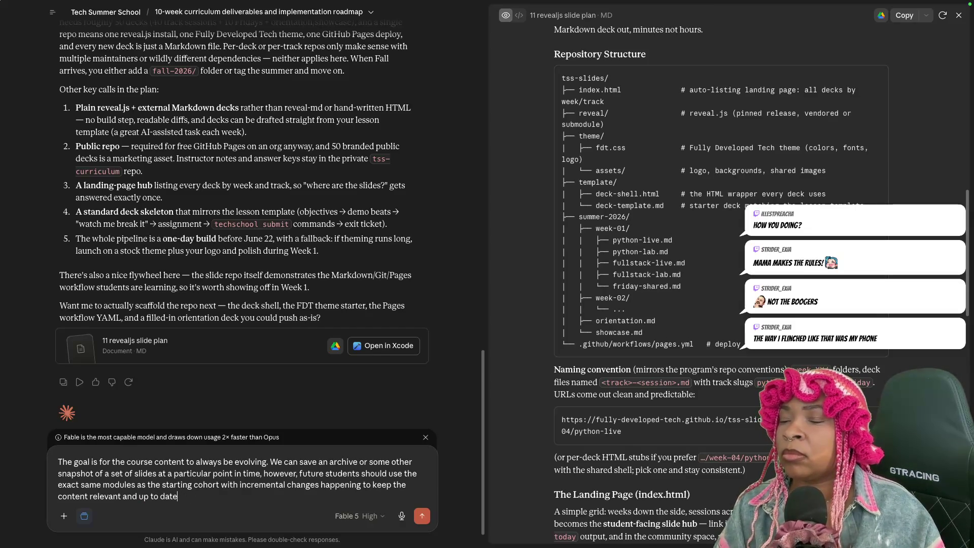
pyautogui.press('Return')
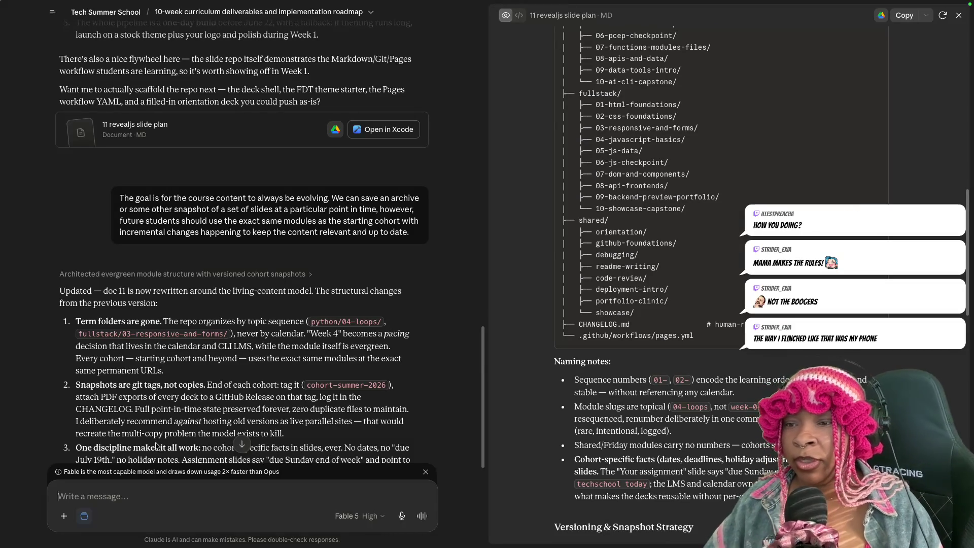
pyautogui.scroll(-1, 244, 428)
pyautogui.scroll(-2, 243, 428)
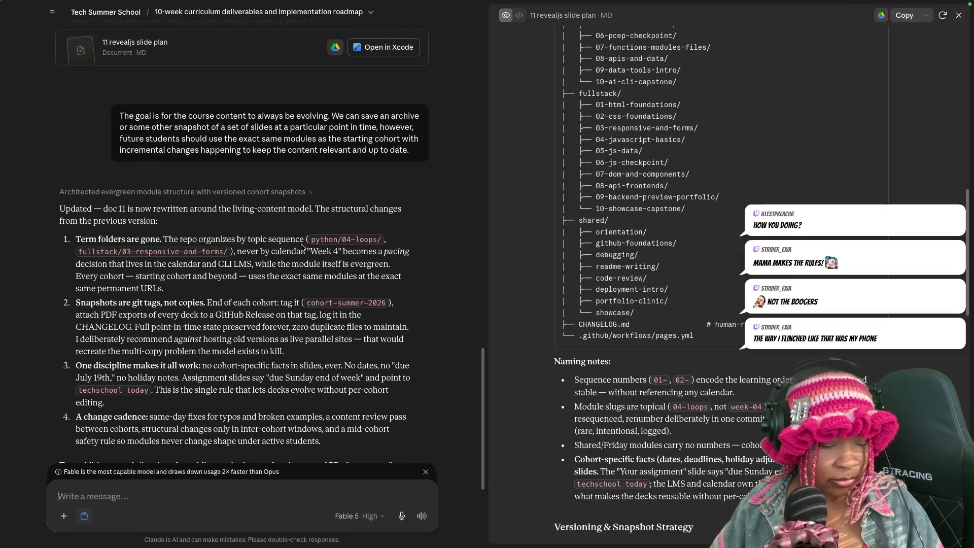
pyautogui.moveTo(127, 240); pyautogui.dragTo(302, 241)
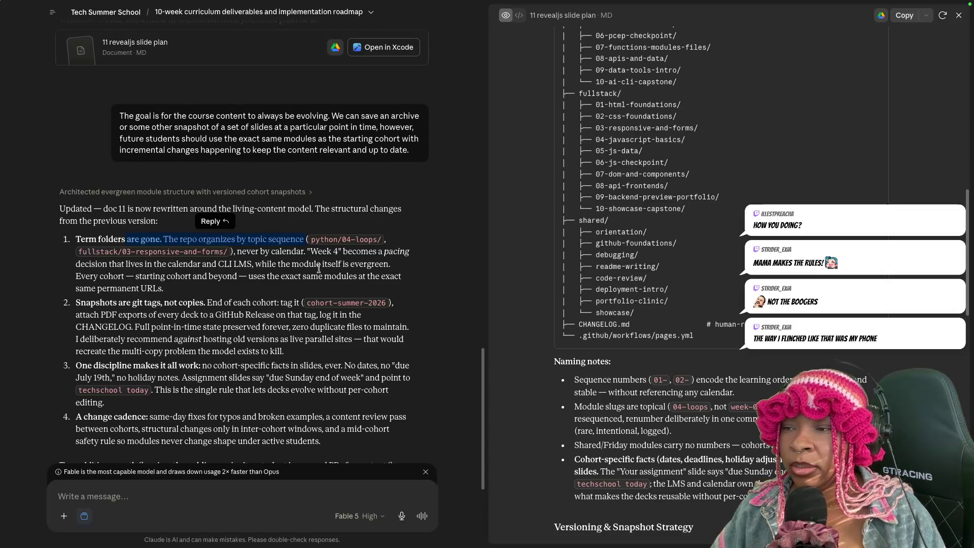
pyautogui.moveTo(77, 264); pyautogui.dragTo(385, 263)
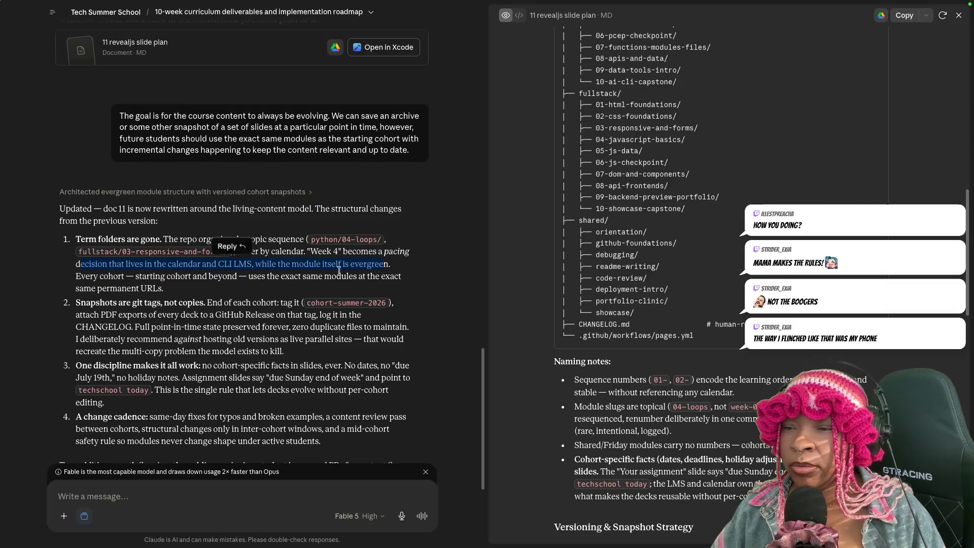
pyautogui.click(90, 284)
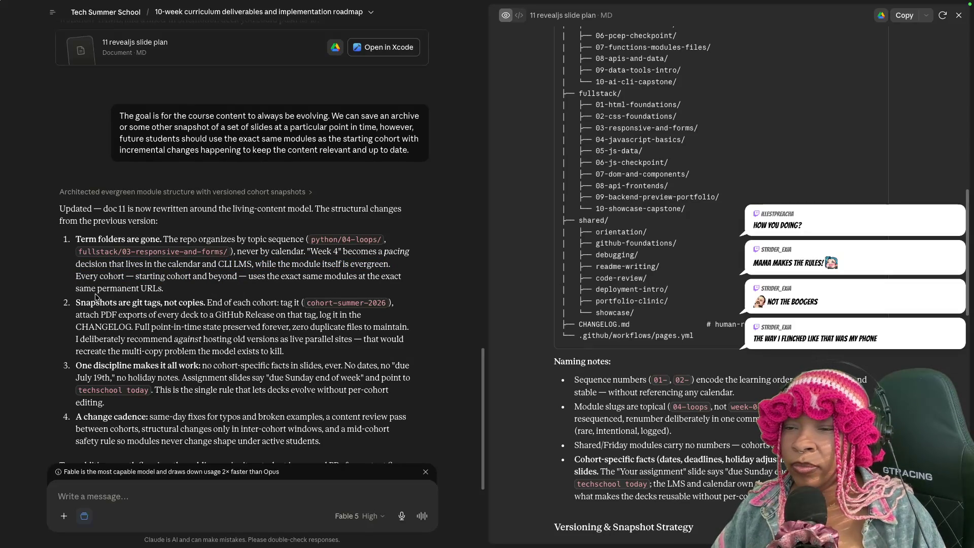
pyautogui.moveTo(76, 300); pyautogui.dragTo(295, 304)
pyautogui.click(75, 316)
pyautogui.moveTo(76, 316); pyautogui.dragTo(364, 320)
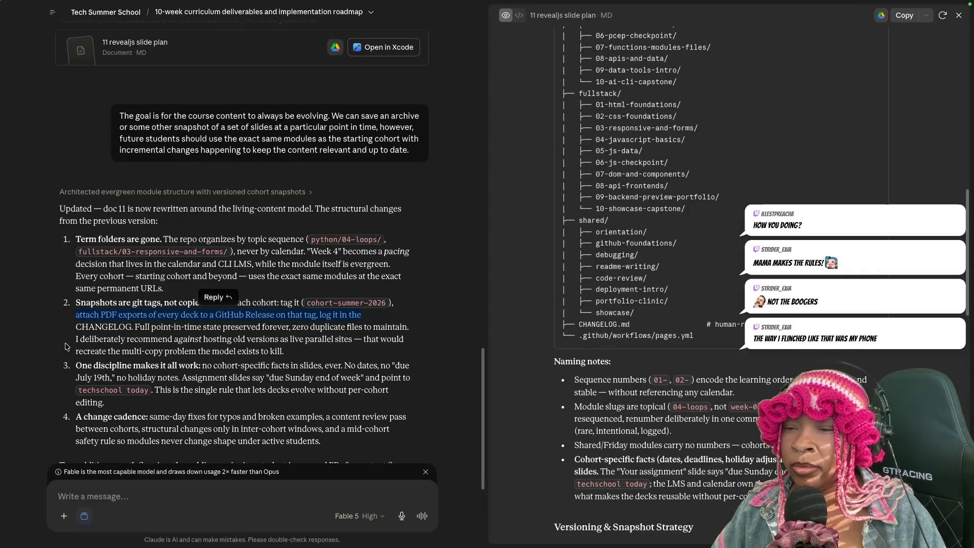
pyautogui.moveTo(75, 326); pyautogui.dragTo(351, 363)
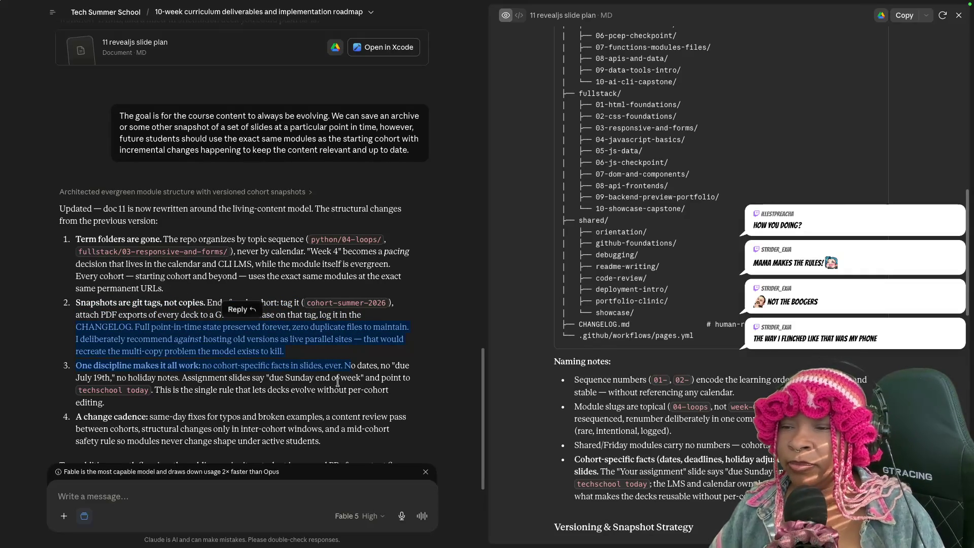
pyautogui.scroll(-1, 305, 395)
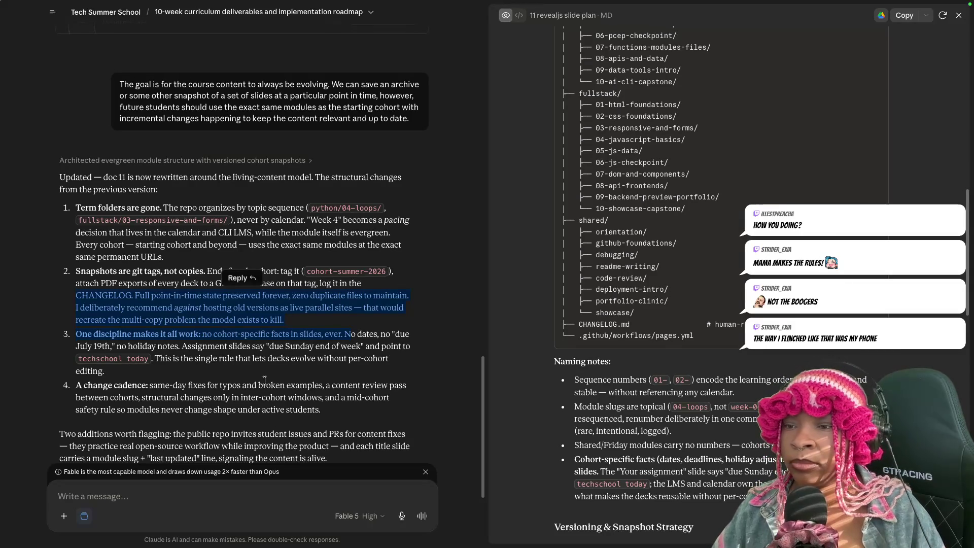
pyautogui.click(199, 359)
pyautogui.moveTo(216, 334); pyautogui.dragTo(332, 338)
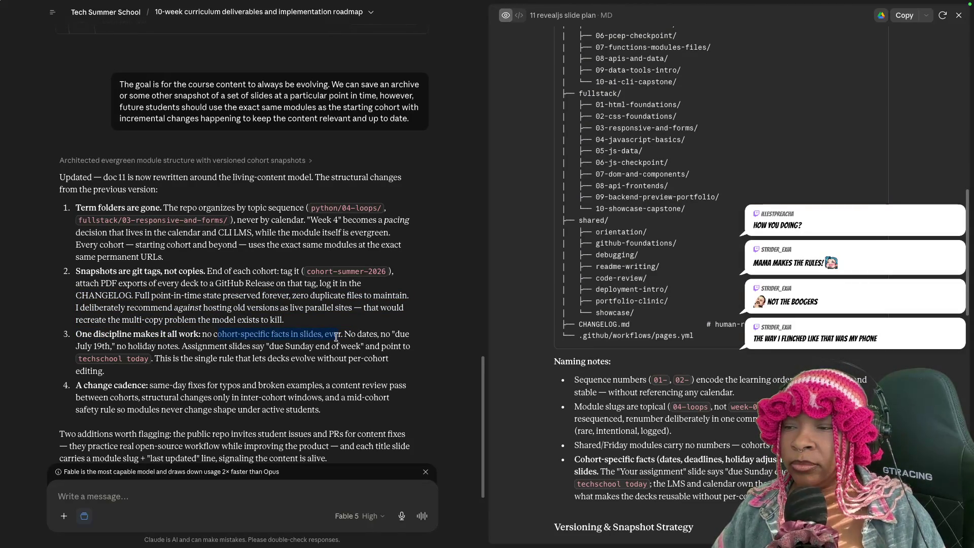
pyautogui.moveTo(339, 338); pyautogui.dragTo(356, 337)
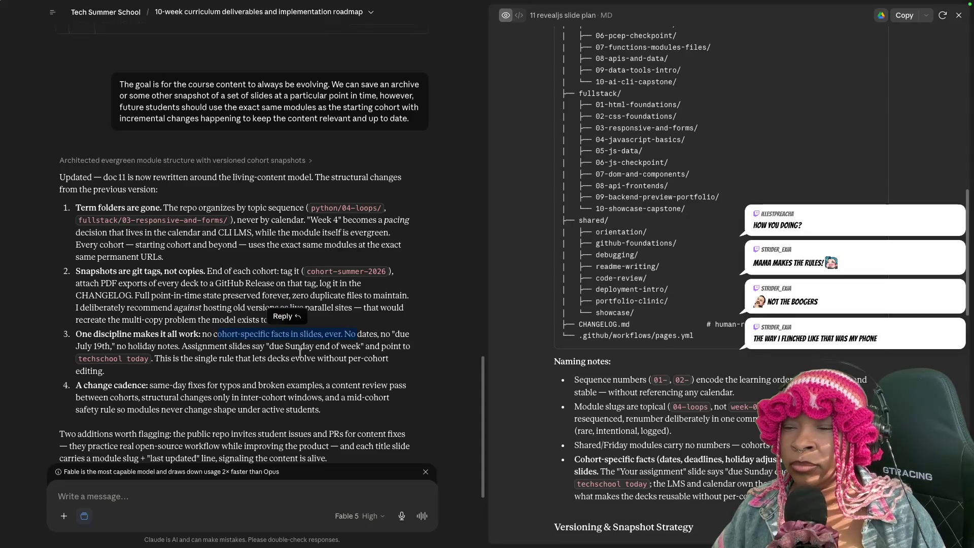
pyautogui.moveTo(155, 357); pyautogui.dragTo(388, 362)
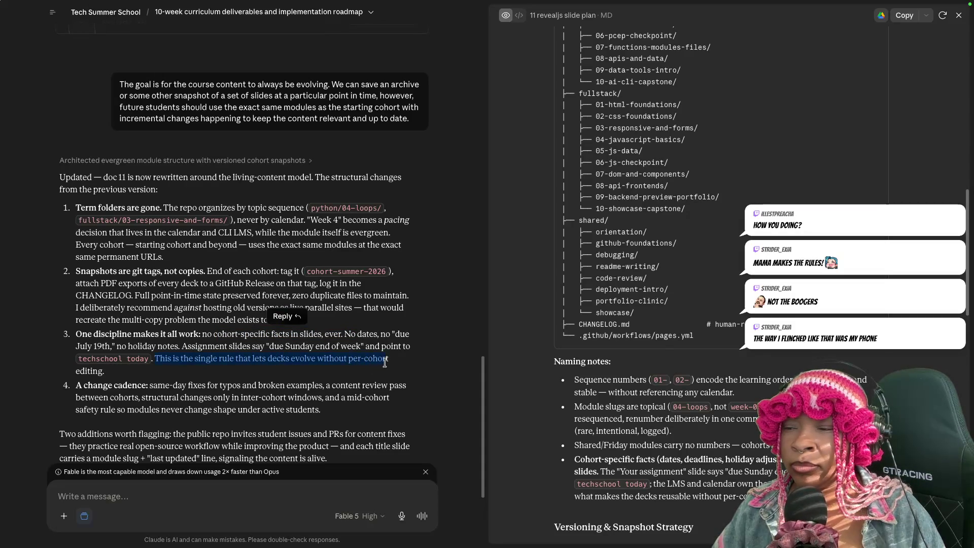
pyautogui.moveTo(80, 386); pyautogui.dragTo(287, 393)
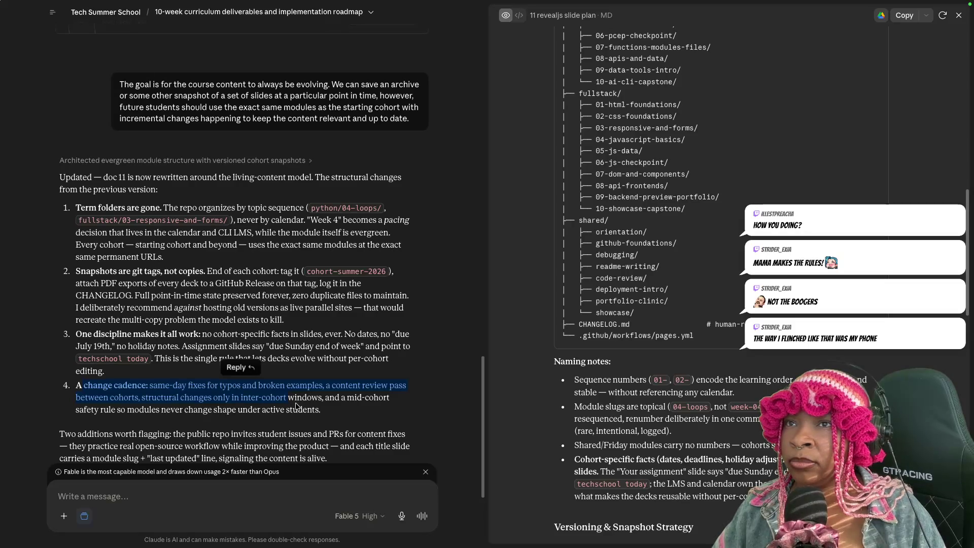
pyautogui.click(81, 388)
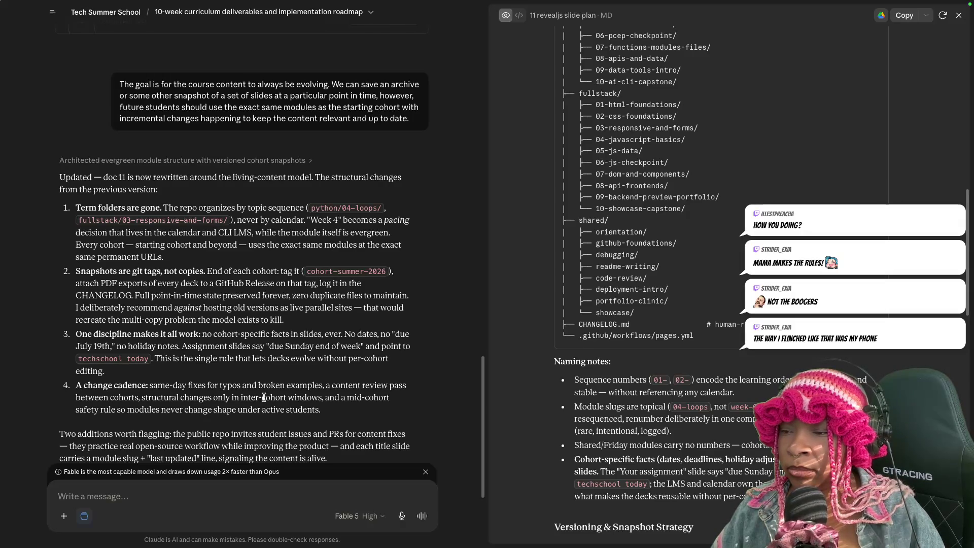
pyautogui.scroll(-3, 363, 435)
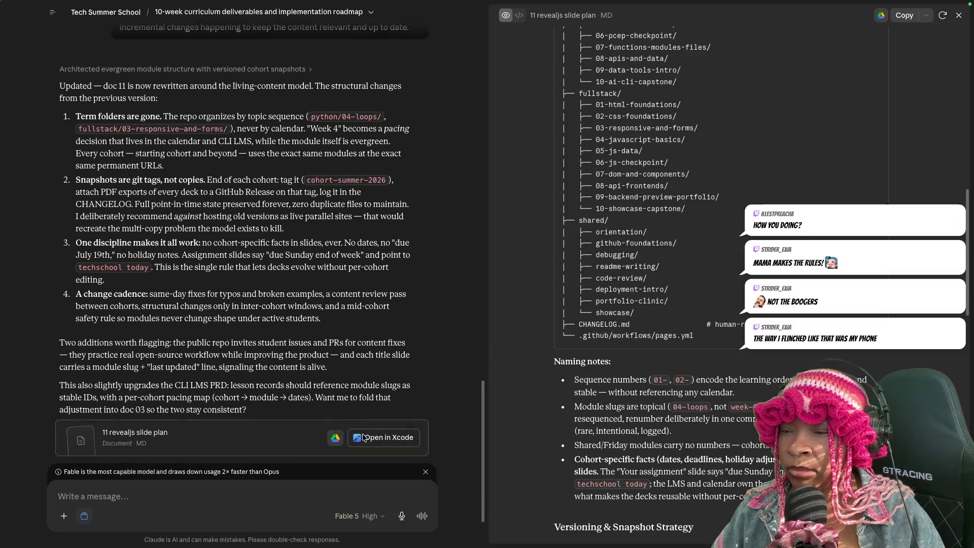
pyautogui.moveTo(217, 344); pyautogui.dragTo(406, 344)
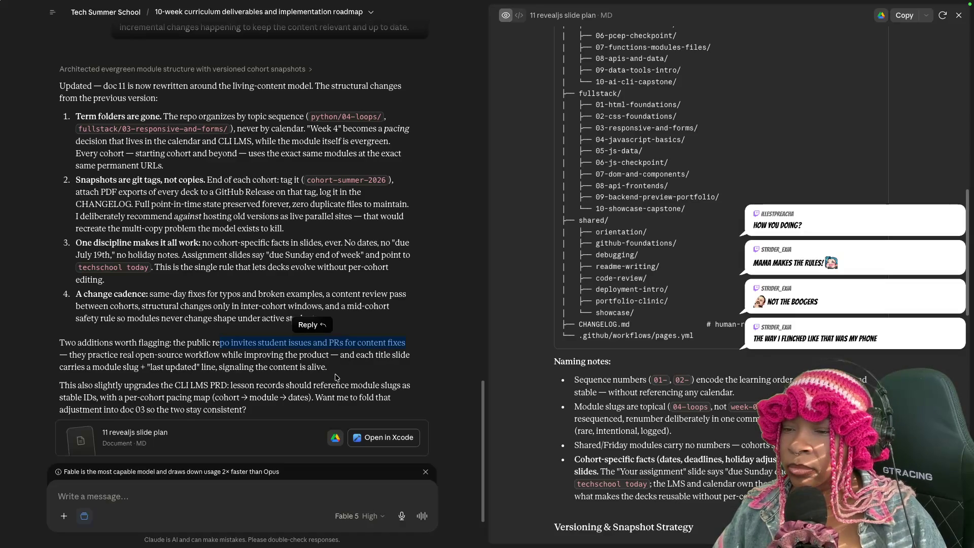
pyautogui.scroll(-1, 118, 381)
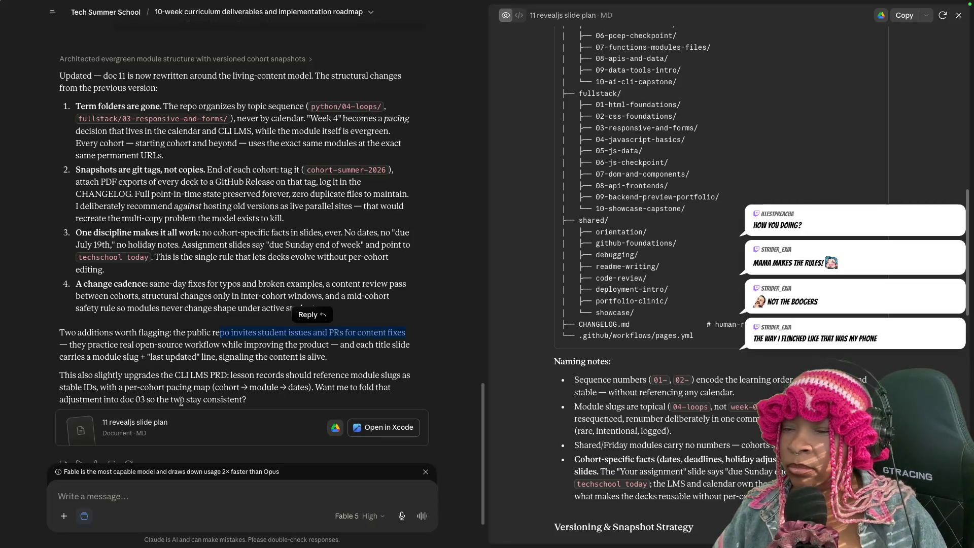
pyautogui.scroll(-1, 260, 408)
pyautogui.scroll(-3, 259, 406)
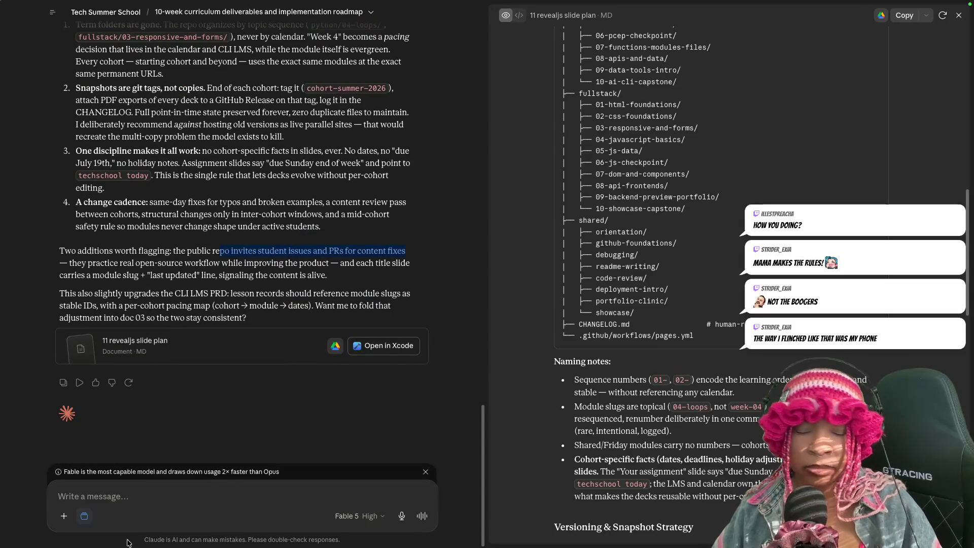
pyautogui.click(143, 497)
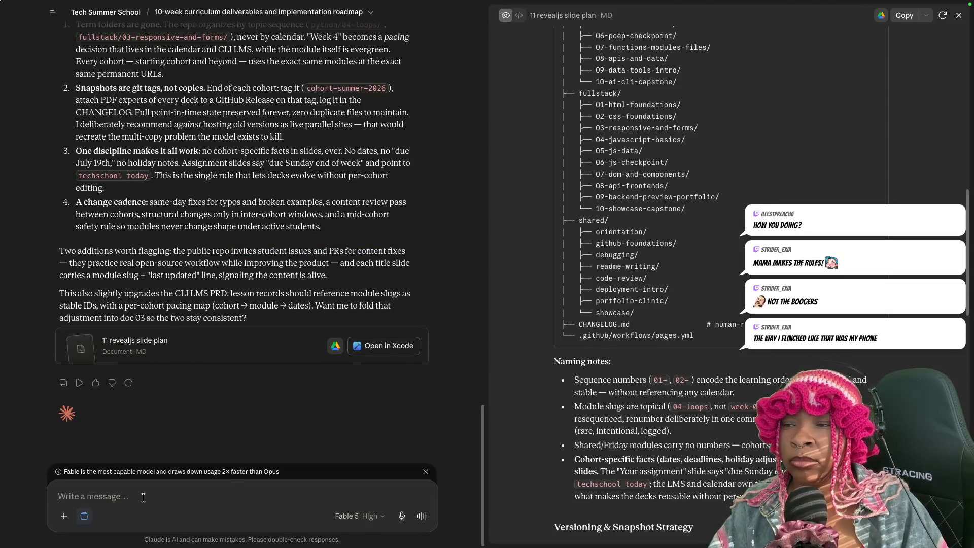
pyautogui.write('j')
# - Replace the unfinished draft with 'Explain the change you're suggesting' and send it
pyautogui.press('BackSpace')
pyautogui.write('Consistencyu')
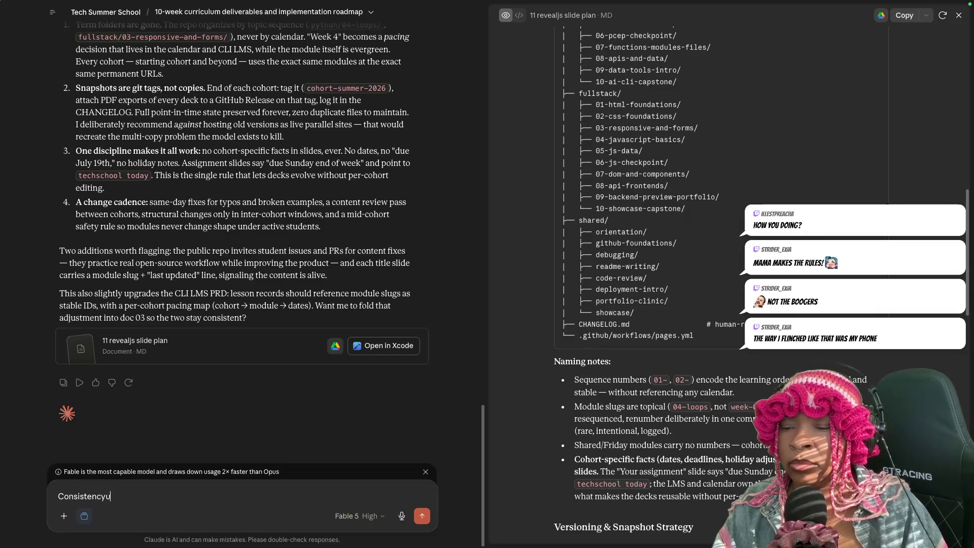
pyautogui.press('BackSpace')
pyautogui.write(' is be')
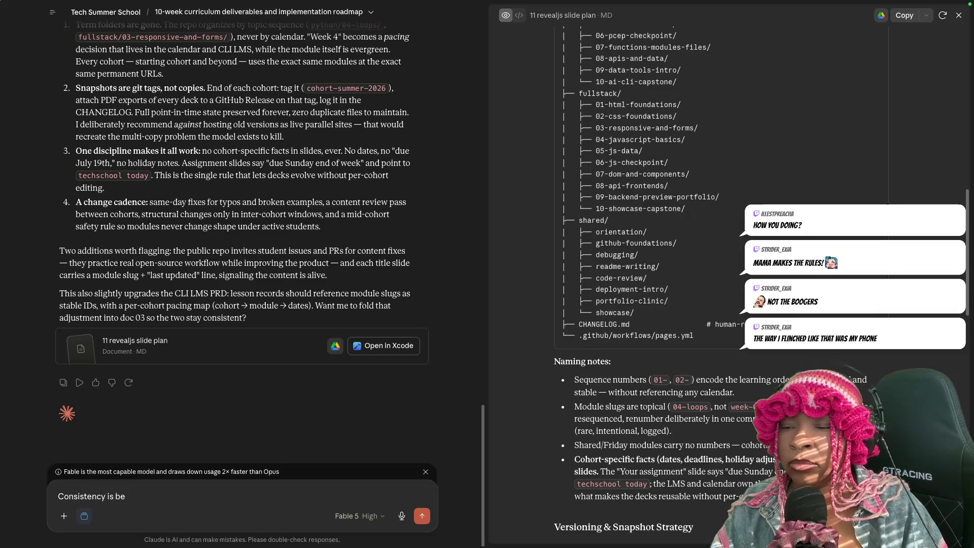
pyautogui.write('st,')
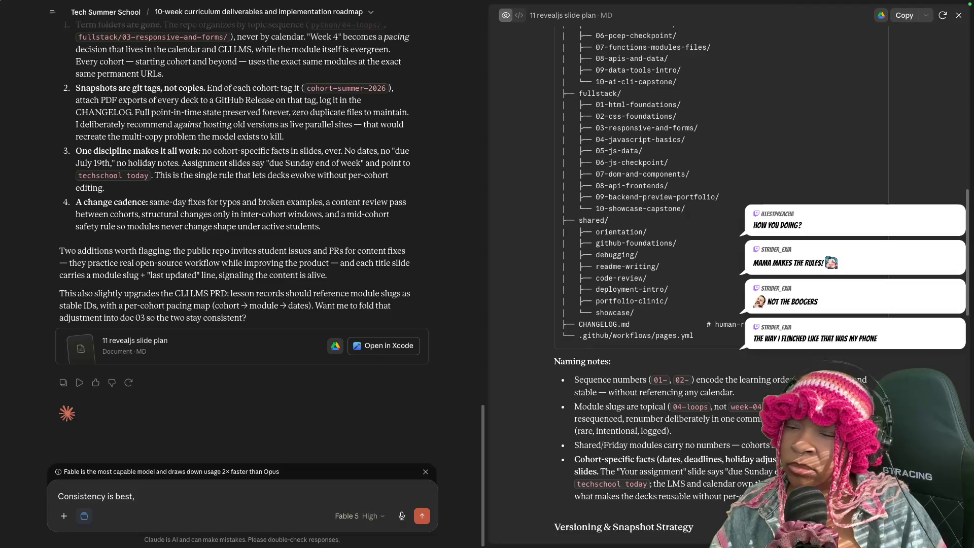
pyautogui.press('BackSpace')
pyautogui.press('BackSpace')
pyautogui.press('BackSpace')
pyautogui.press('BackSpace')
pyautogui.press('BackSpace')
pyautogui.press('BackSpace')
pyautogui.press('BackSpace')
pyautogui.press('BackSpace')
pyautogui.press('BackSpace')
pyautogui.write('Explain the chan')
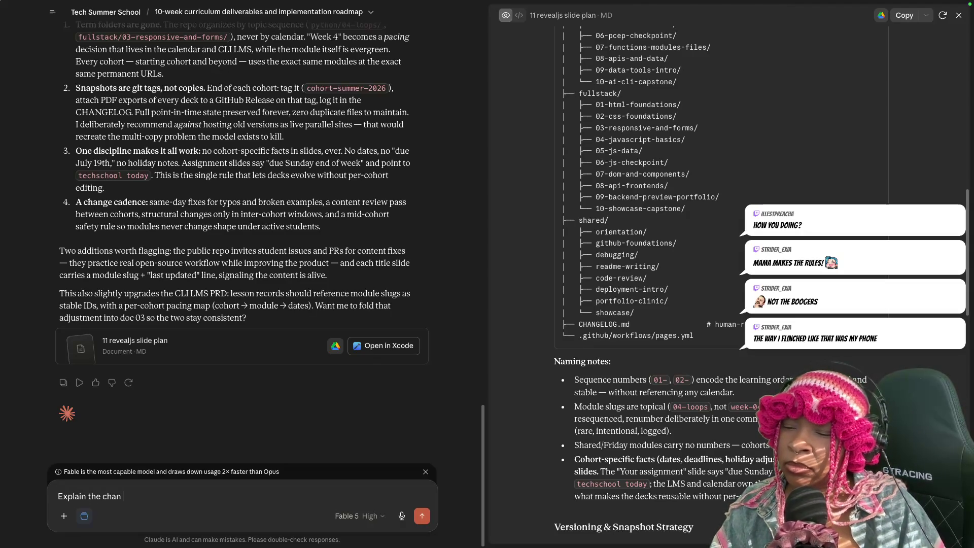
pyautogui.write('ge your')
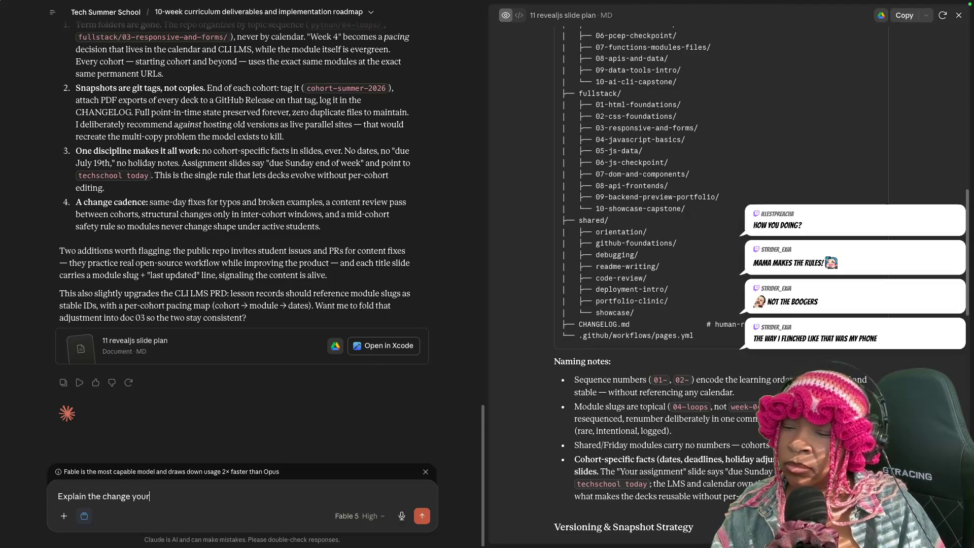
pyautogui.press('BackSpace')
pyautogui.write("'re suggesting")
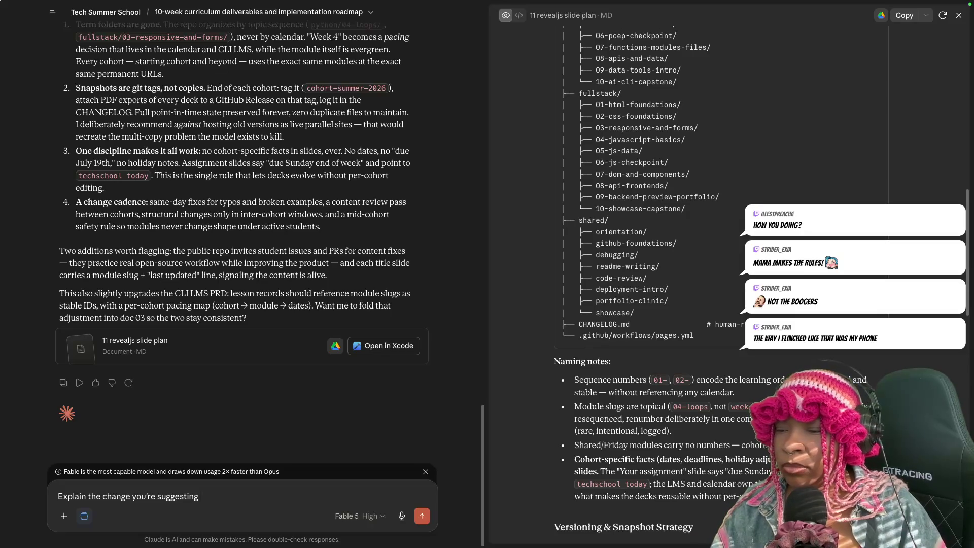
pyautogui.press('Return')
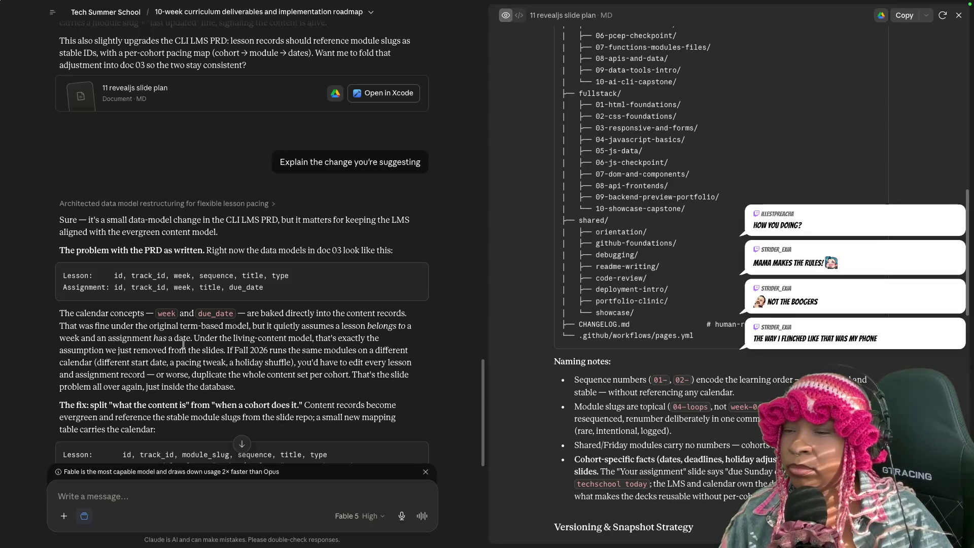
# - Read Claude's explanation, highlighting the Fall 2026 modules, editing-every-record and content-versus-pacing passages
pyautogui.moveTo(224, 350); pyautogui.dragTo(408, 350)
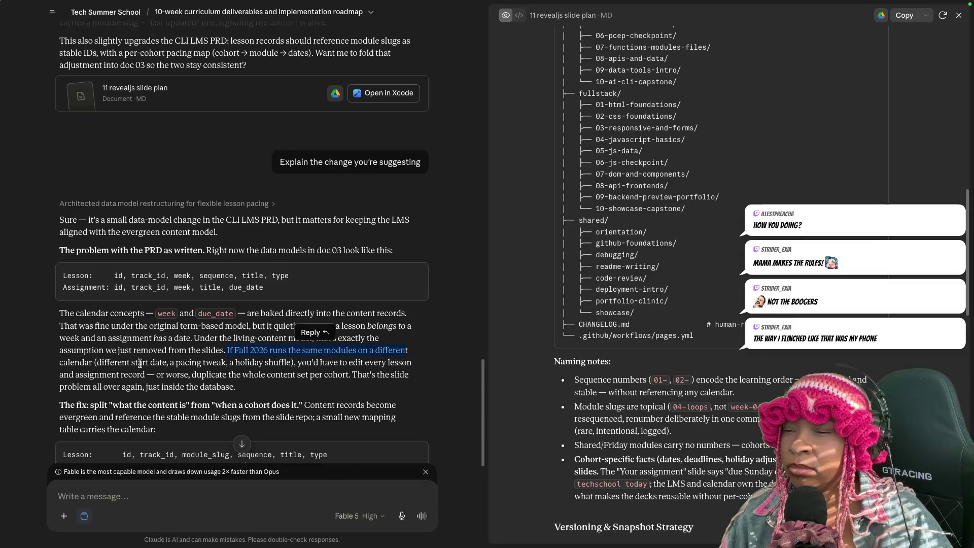
pyautogui.moveTo(307, 363); pyautogui.dragTo(282, 374)
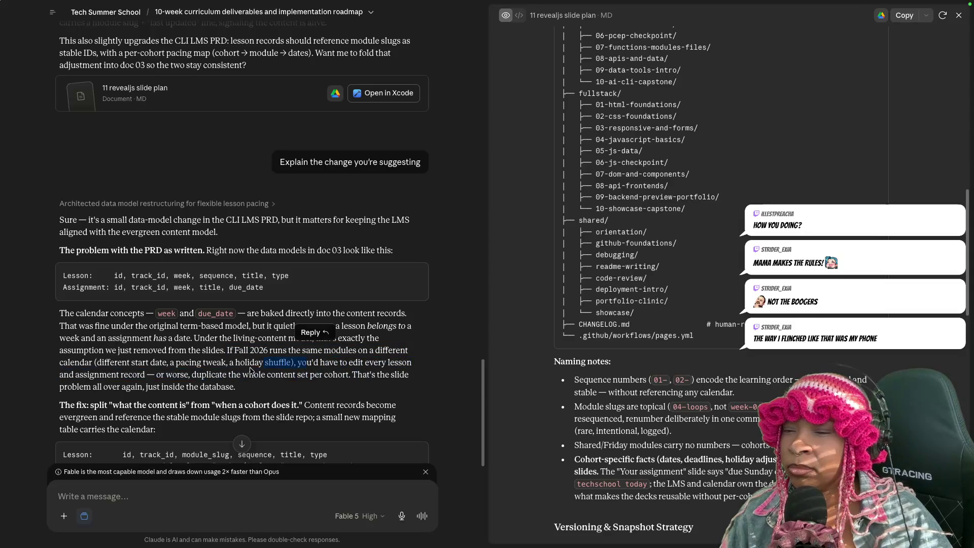
pyautogui.moveTo(282, 375); pyautogui.dragTo(226, 387)
pyautogui.scroll(-2, 309, 399)
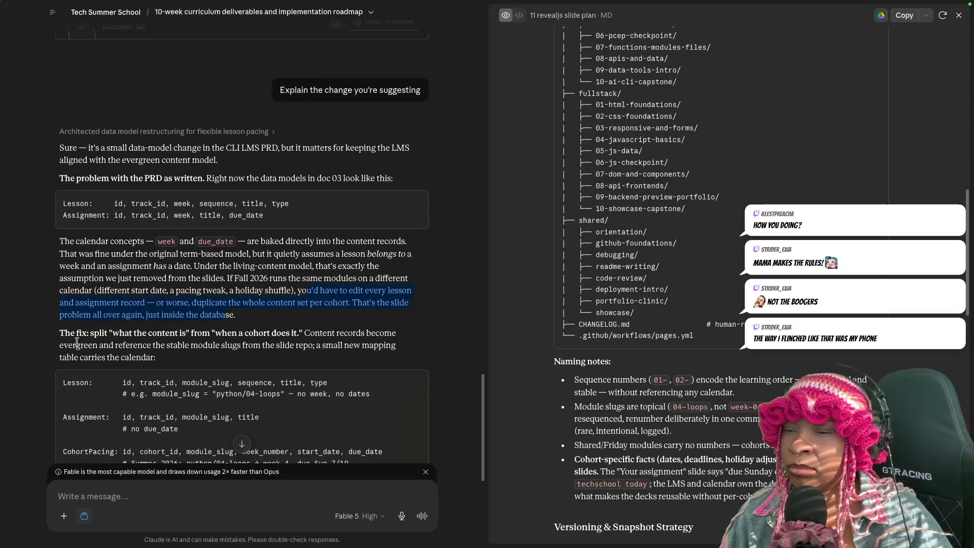
pyautogui.moveTo(119, 332); pyautogui.dragTo(312, 345)
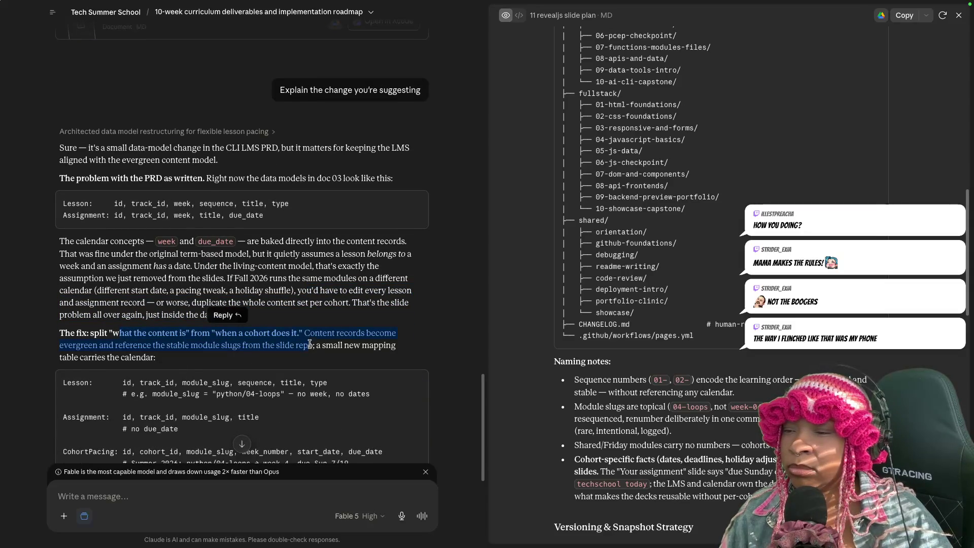
pyautogui.click(325, 347)
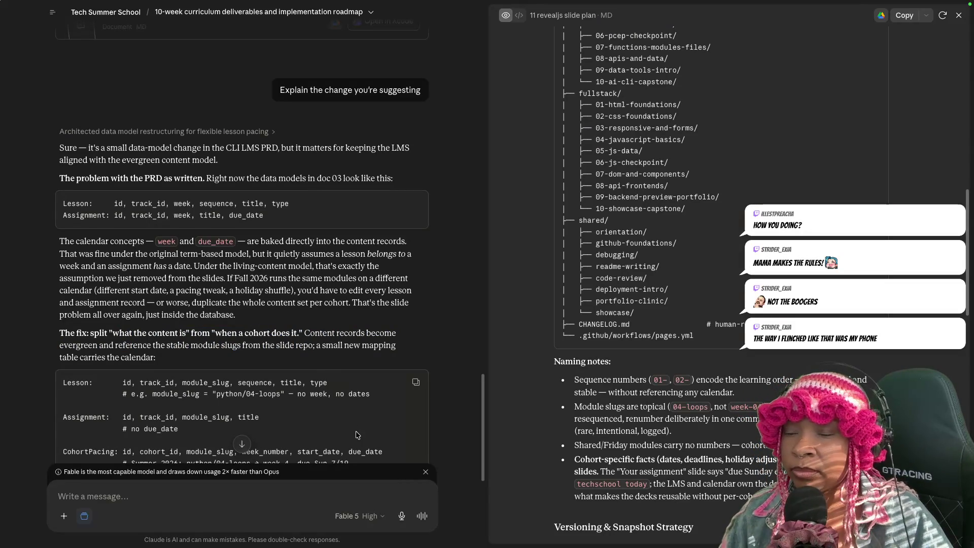
pyautogui.scroll(-1, 357, 435)
pyautogui.scroll(-2, 356, 434)
pyautogui.scroll(-4, 371, 447)
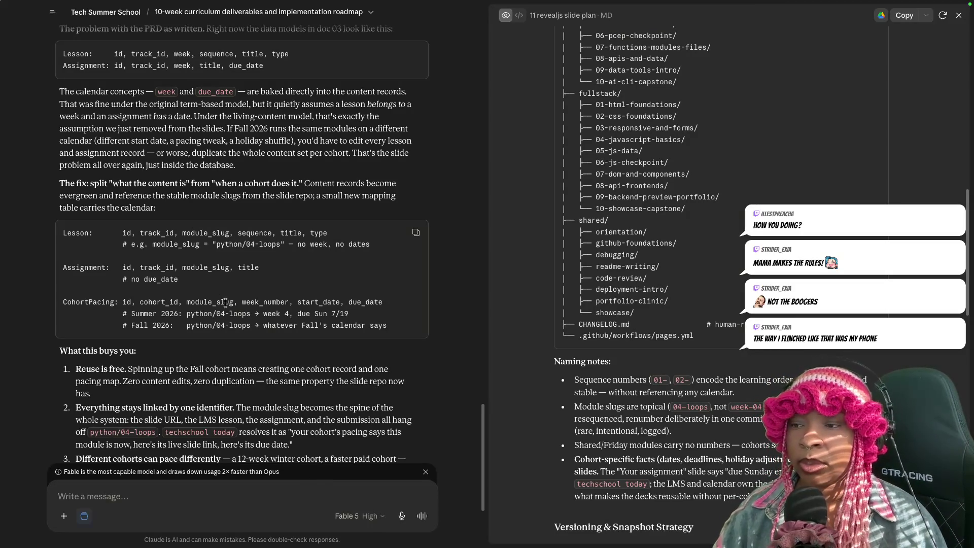
pyautogui.scroll(-1, 303, 392)
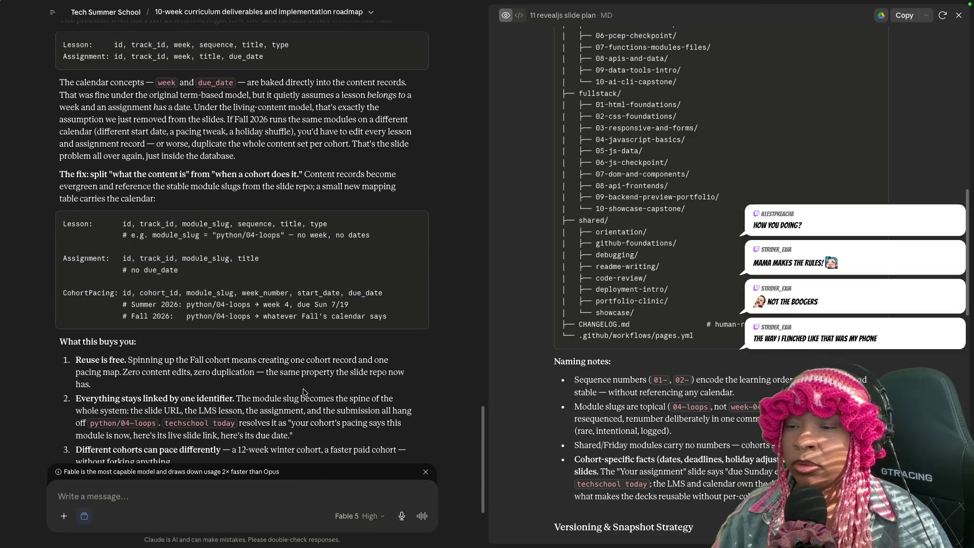
pyautogui.scroll(-1, 303, 388)
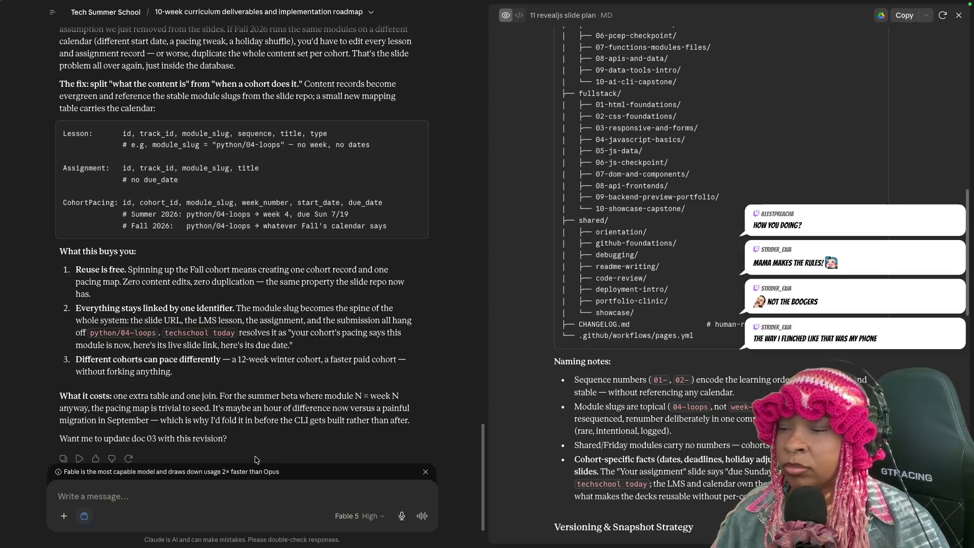
pyautogui.scroll(-2, 257, 442)
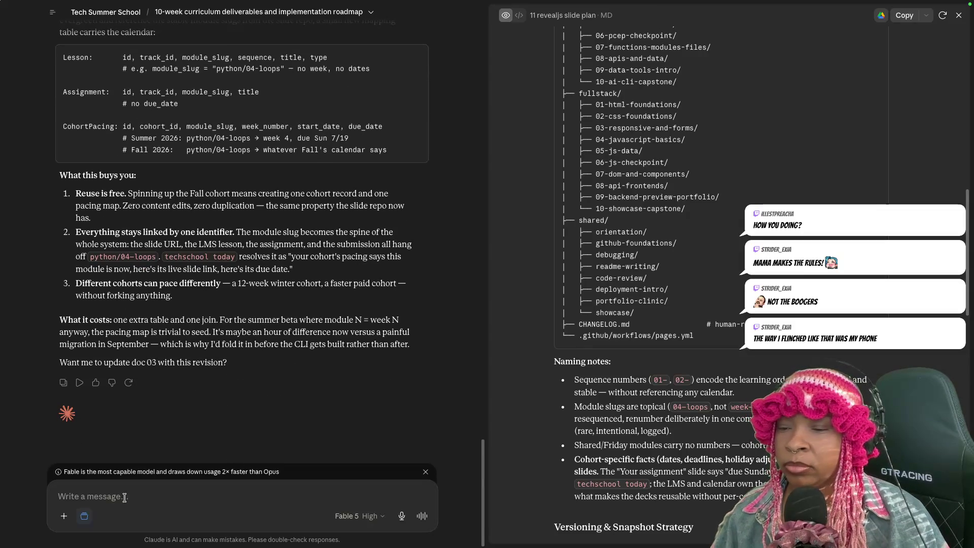
pyautogui.write('Yea')
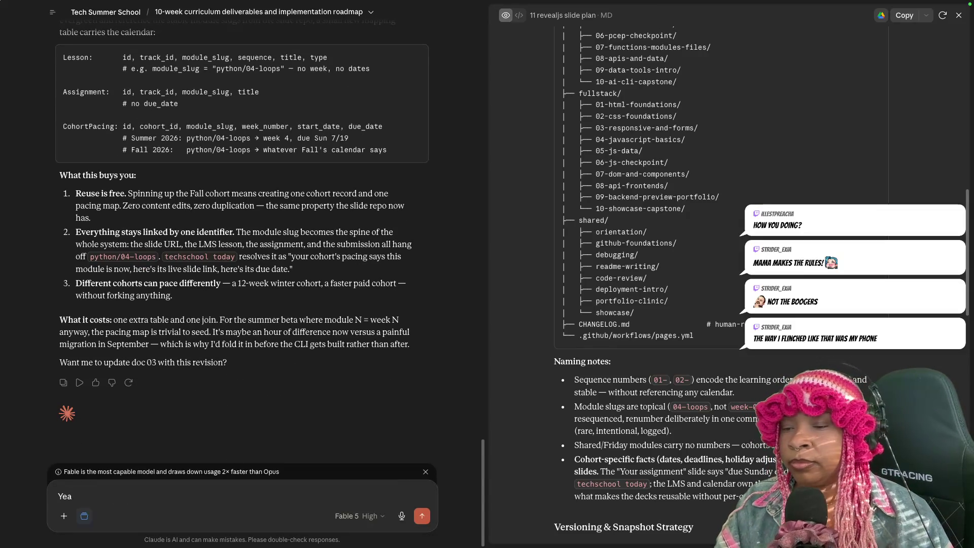
# - Approve updating doc 03 with a yes, then move to the desktop with the browser
pyautogui.press('Return')
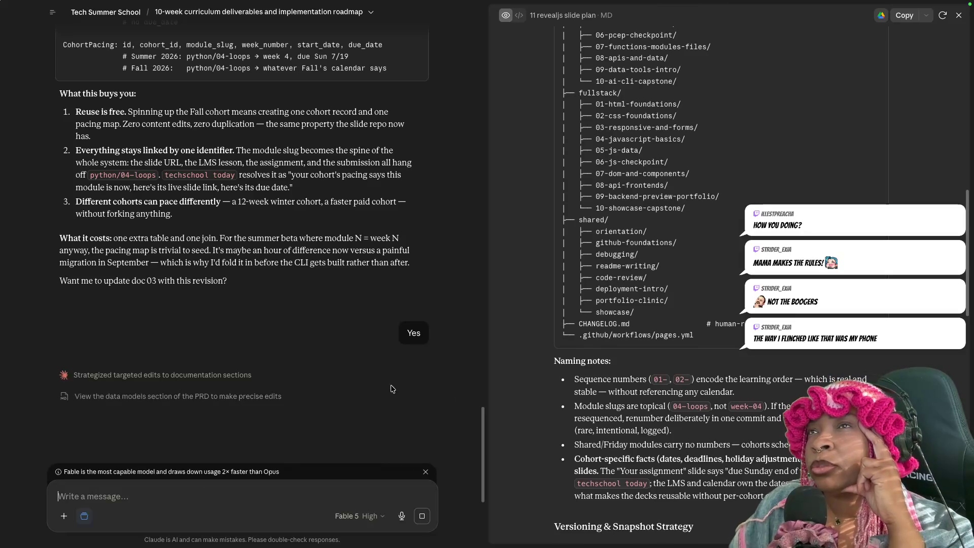
pyautogui.scroll(5, 259, 362)
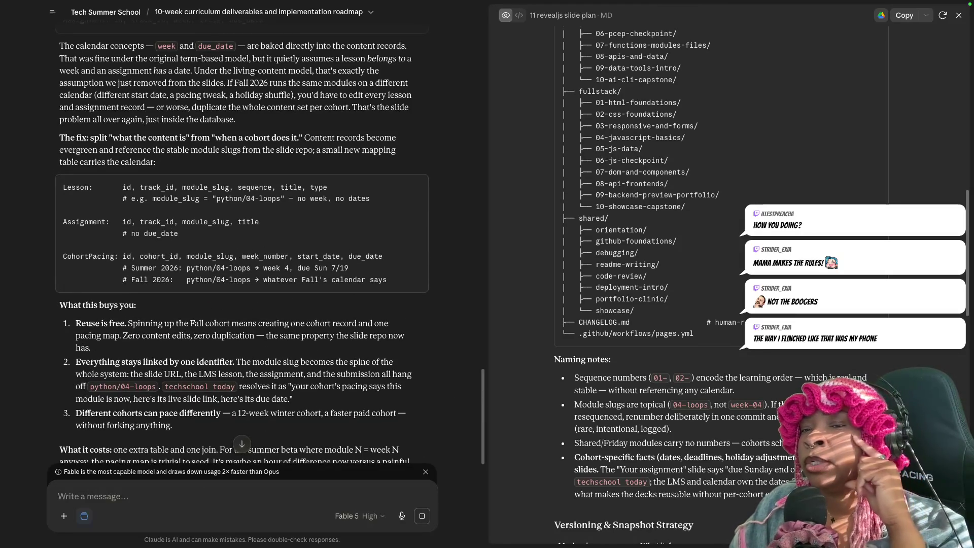
pyautogui.scroll(5, 352, 398)
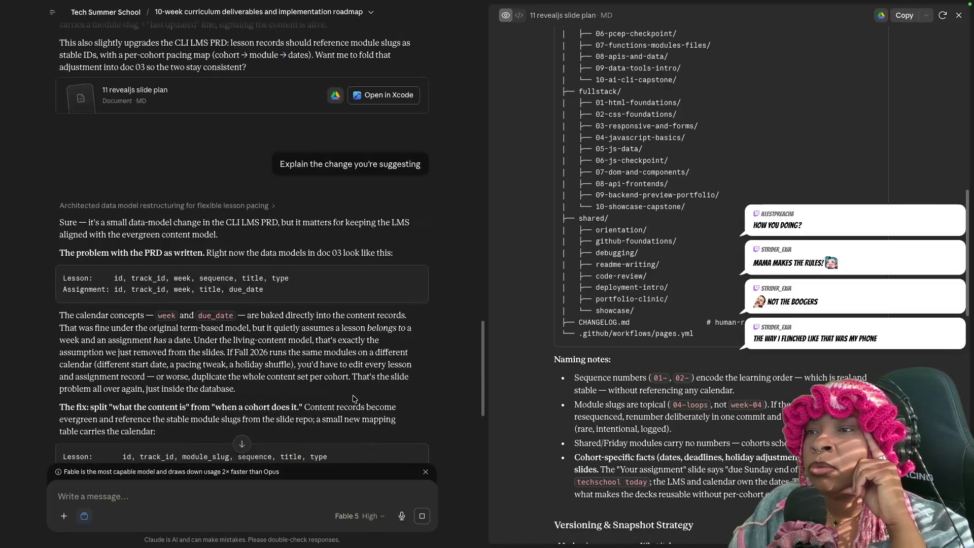
pyautogui.scroll(-10, 338, 382)
pyautogui.scroll(-5, 342, 383)
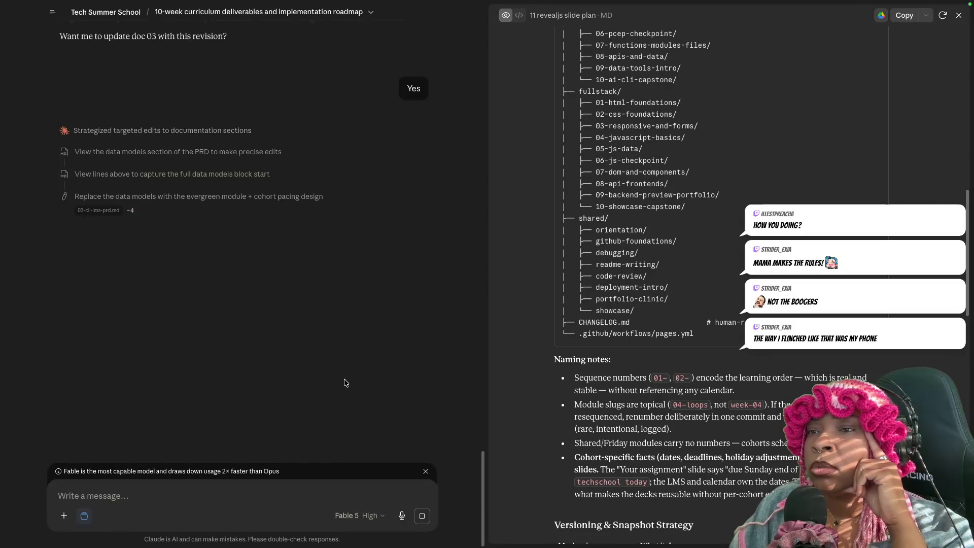
pyautogui.scroll(1, 344, 382)
pyautogui.scroll(5, 349, 381)
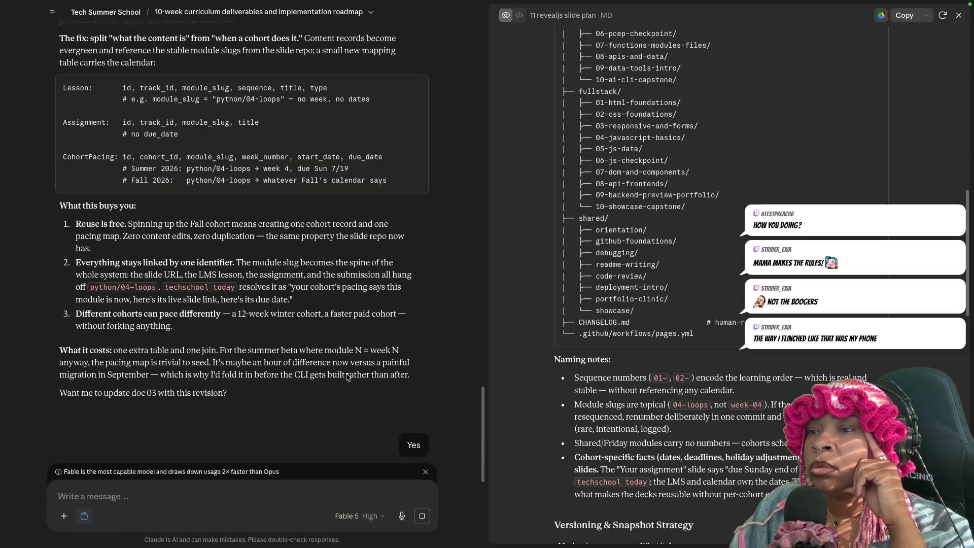
pyautogui.scroll(-5, 347, 376)
pyautogui.scroll(-1, 346, 376)
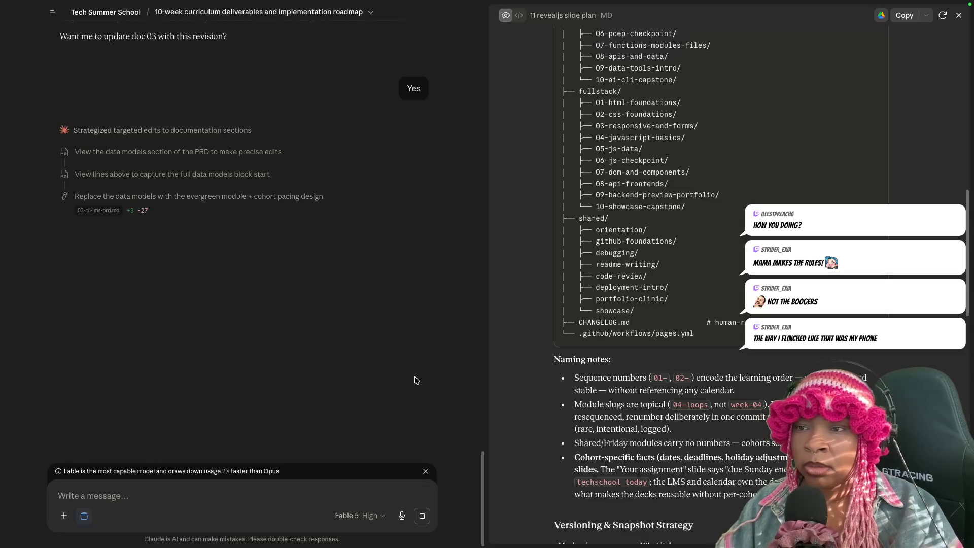
pyautogui.hotkey('ctrl', 'Left')
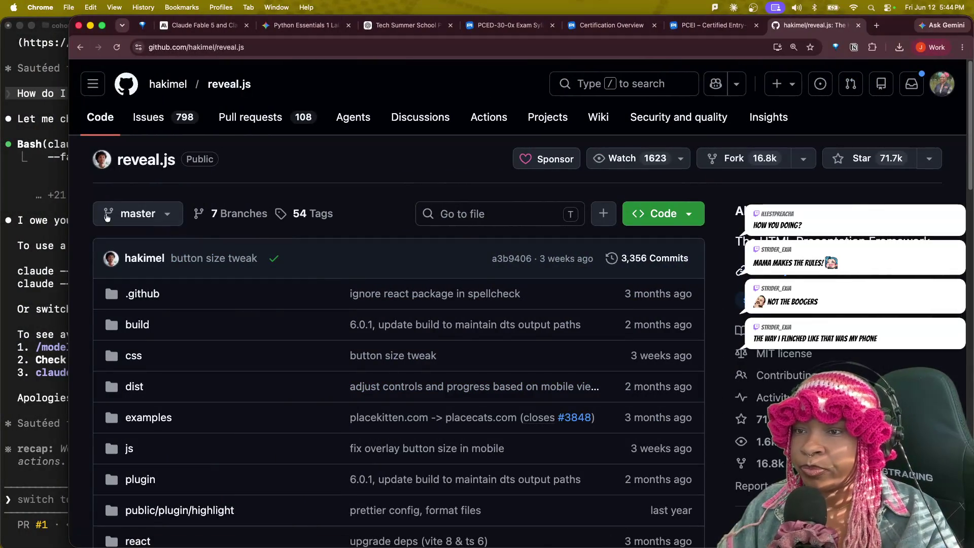
# - Bring the Terminal running Claude Code forward and quit the Claude Code session
pyautogui.press('super+Tab')
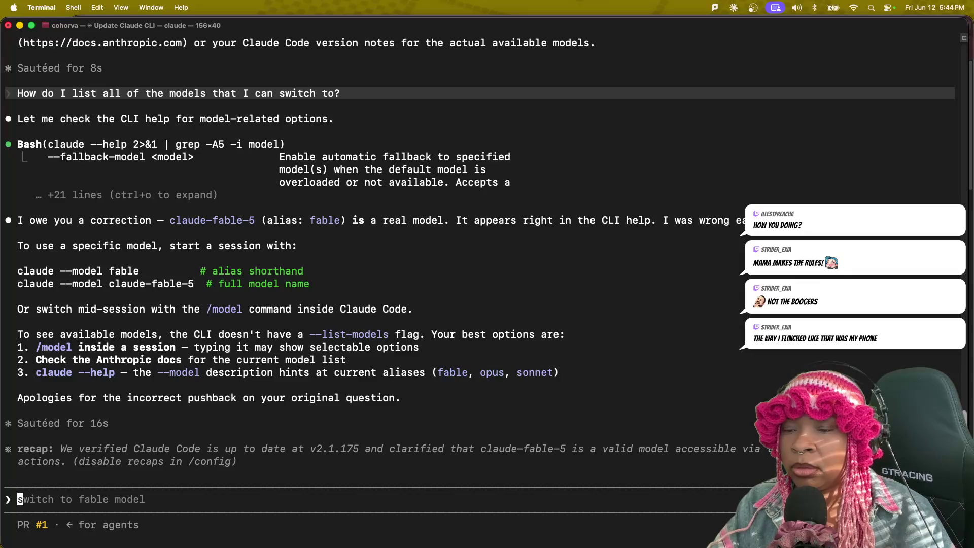
pyautogui.hotkey('ctrl', 'c')
pyautogui.hotkey('ctrl', 'c')
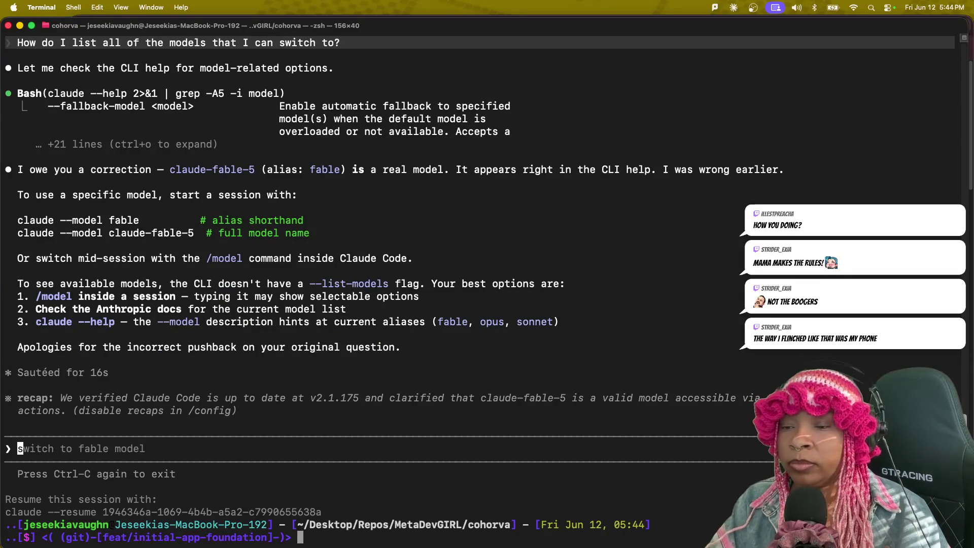
pyautogui.write('clear')
# - Clear the screen, cd into ../../METADEVWORLD with Tab completion and list its three projects
pyautogui.press('Return')
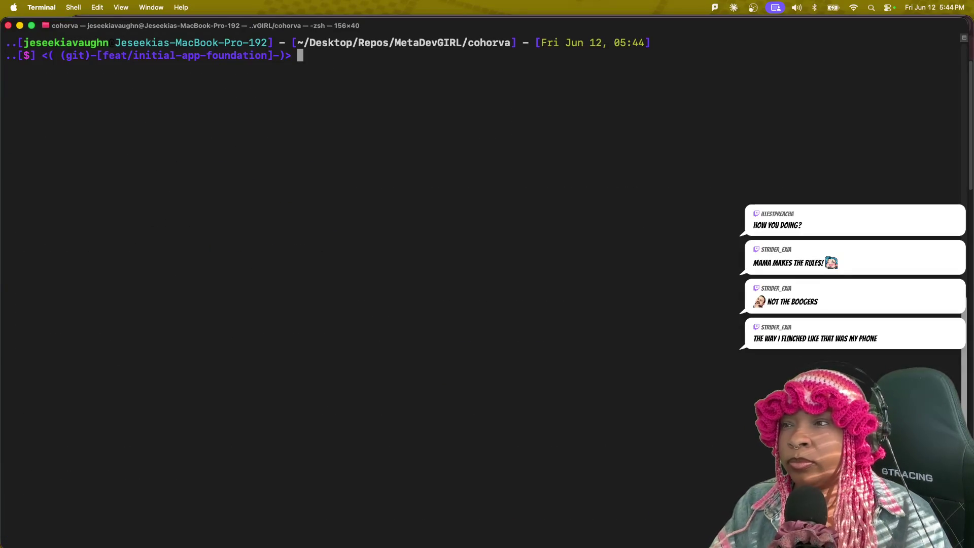
pyautogui.write('cd ..')
pyautogui.press('BackSpace')
pyautogui.press('BackSpace')
pyautogui.press('BackSpace')
pyautogui.press('BackSpace')
pyautogui.press('BackSpace')
pyautogui.write('..')
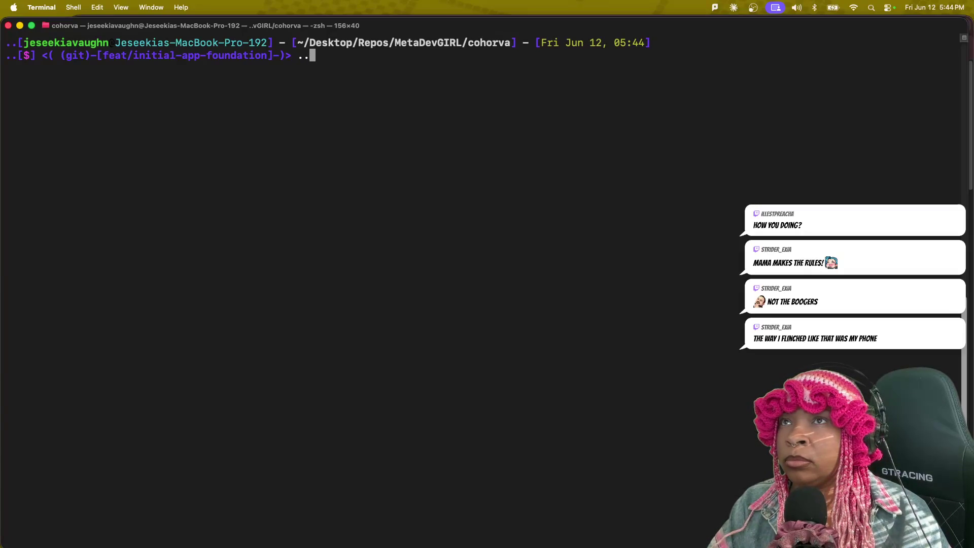
pyautogui.write('/../me')
pyautogui.press('BackSpace')
pyautogui.press('BackSpace')
pyautogui.write('MeTADEVWORLD')
pyautogui.press('Tab')
pyautogui.press('Return')
pyautogui.write('ls')
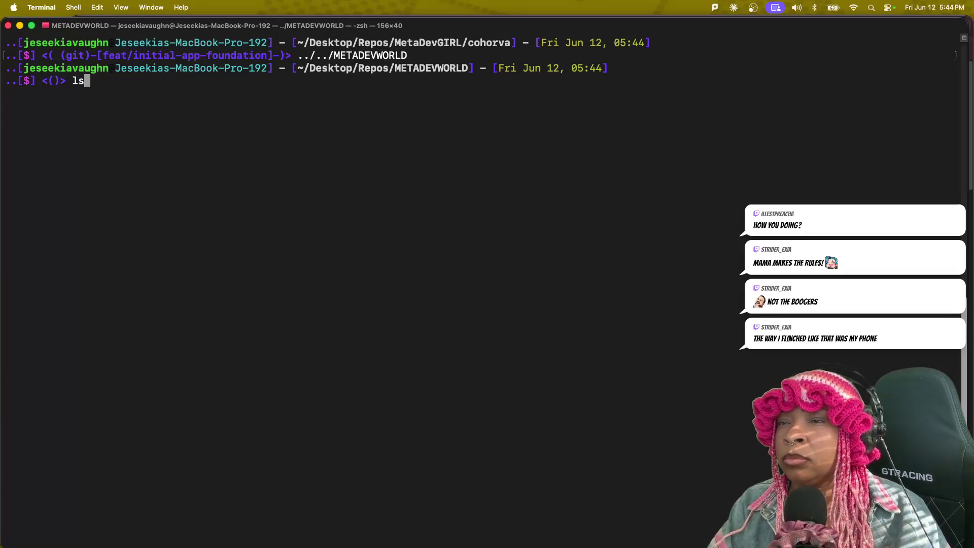
pyautogui.press('Return')
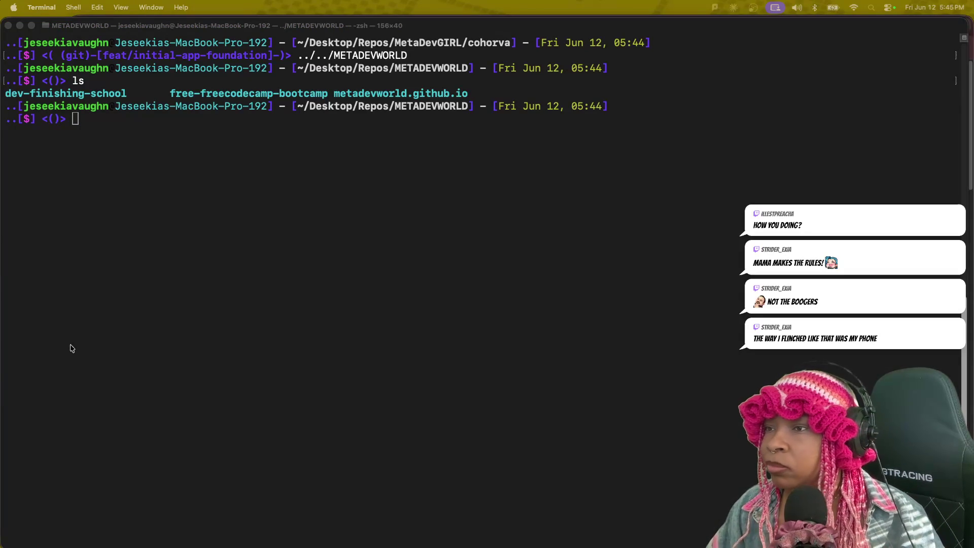
# - Check Mission Control, return to the full-screen terminal and switch over to the Claude desktop
pyautogui.click(236, 196)
pyautogui.scroll(1, 369, 340)
pyautogui.scroll(5, 370, 340)
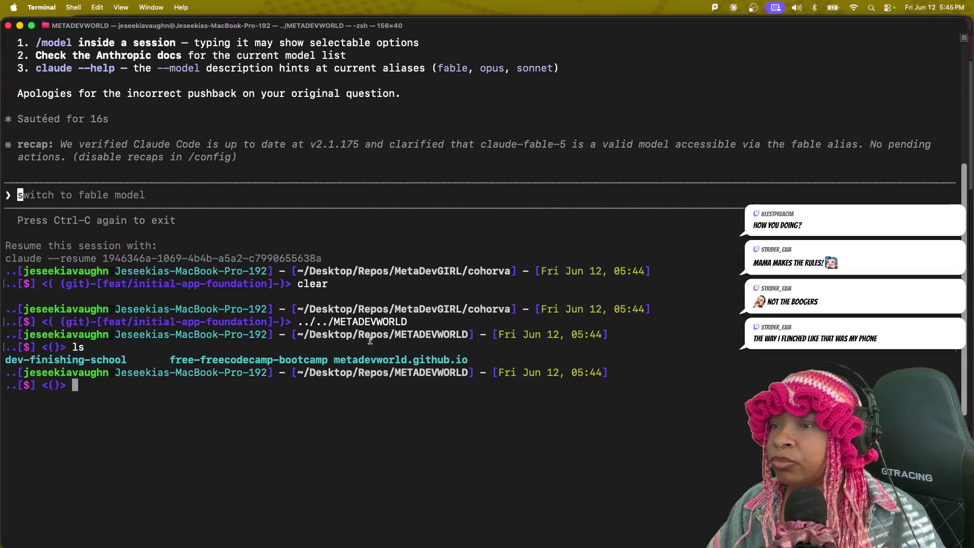
pyautogui.scroll(-1, 370, 340)
pyautogui.scroll(-4, 367, 353)
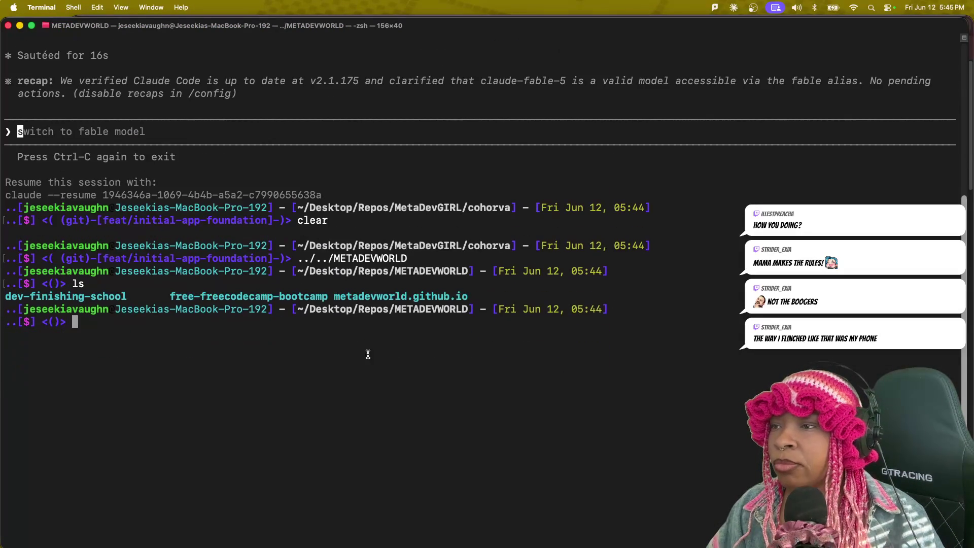
pyautogui.hotkey('ctrl', 'Up')
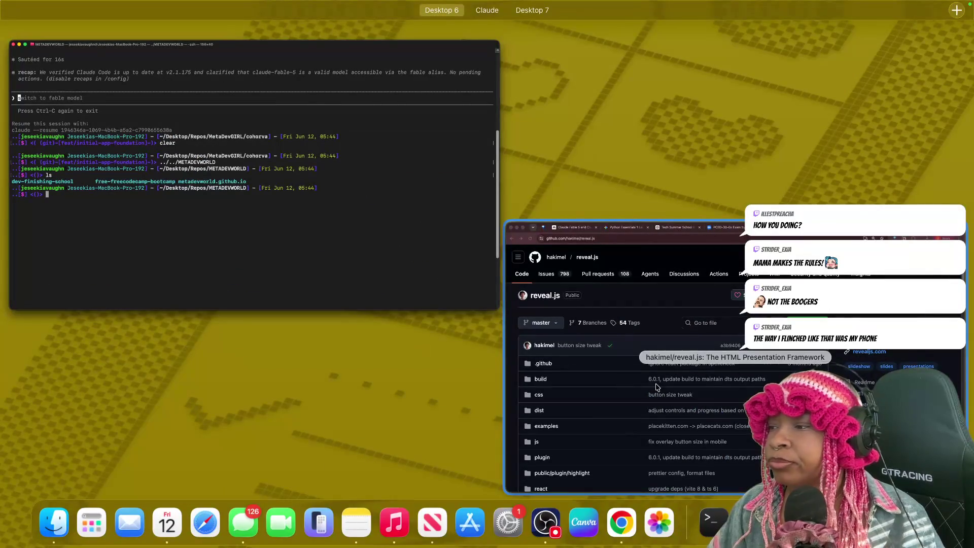
pyautogui.click(386, 273)
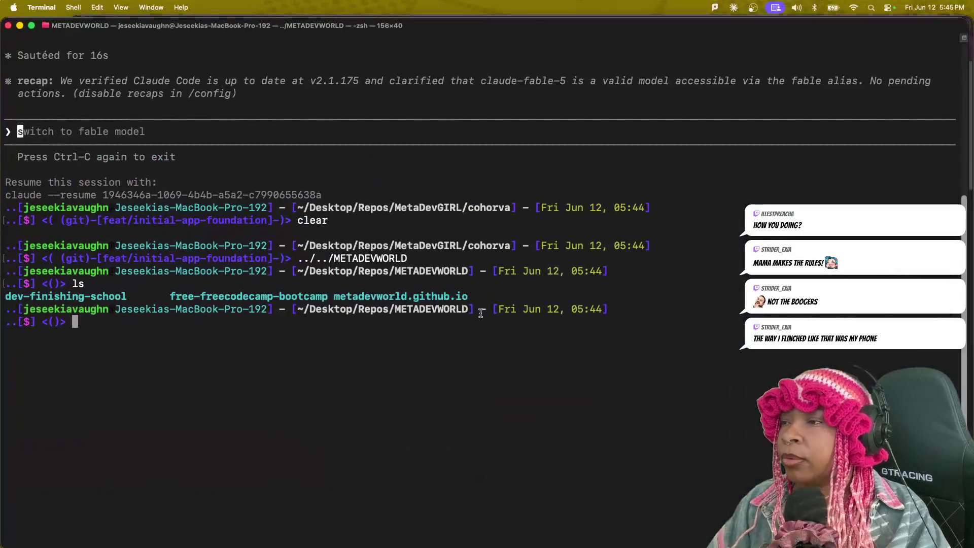
pyautogui.hotkey('ctrl', 'Right')
pyautogui.scroll(-2, 310, 356)
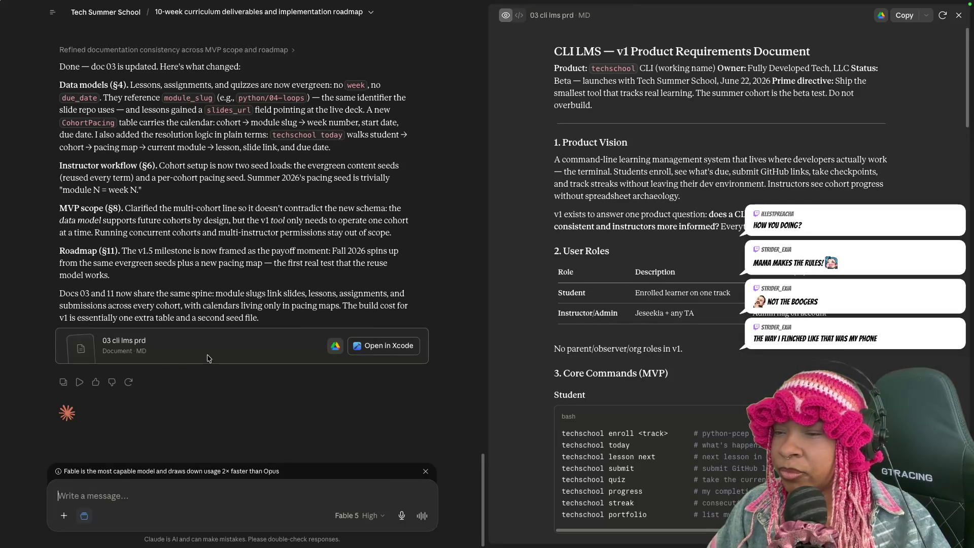
pyautogui.scroll(5, 235, 365)
pyautogui.scroll(5, 236, 366)
pyautogui.scroll(5, 243, 353)
pyautogui.scroll(5, 247, 353)
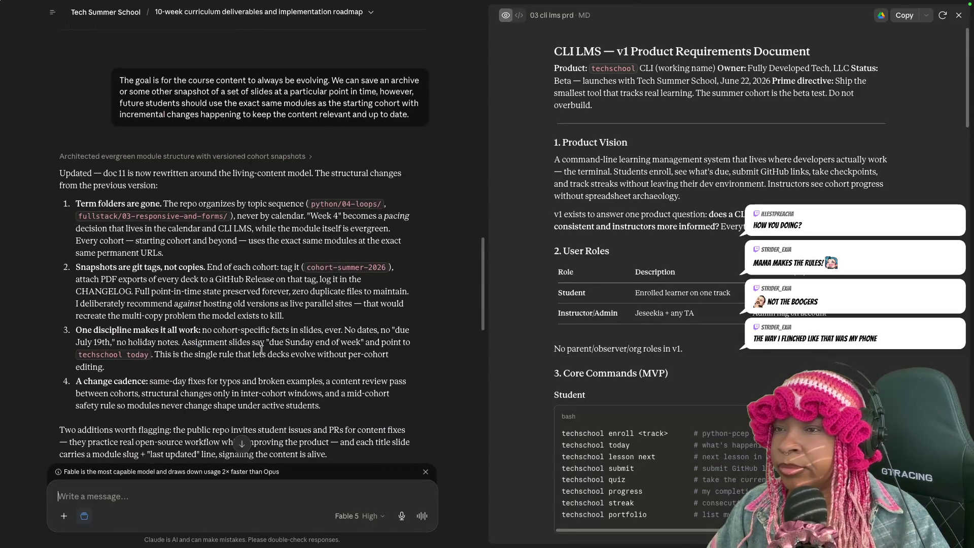
pyautogui.scroll(5, 263, 351)
pyautogui.scroll(1, 267, 350)
pyautogui.scroll(5, 269, 349)
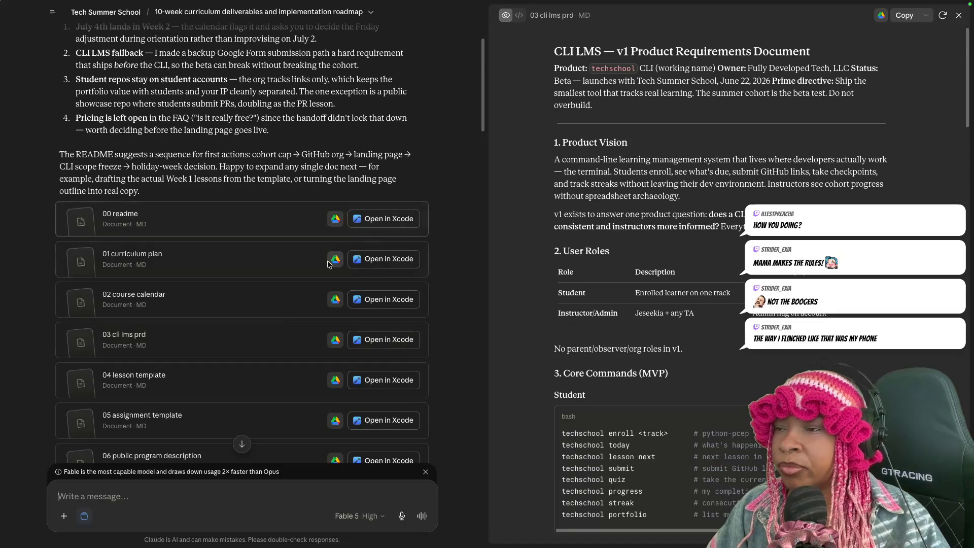
pyautogui.scroll(-2, 251, 335)
pyautogui.scroll(-5, 239, 358)
pyautogui.scroll(-5, 235, 366)
pyautogui.scroll(-5, 235, 366)
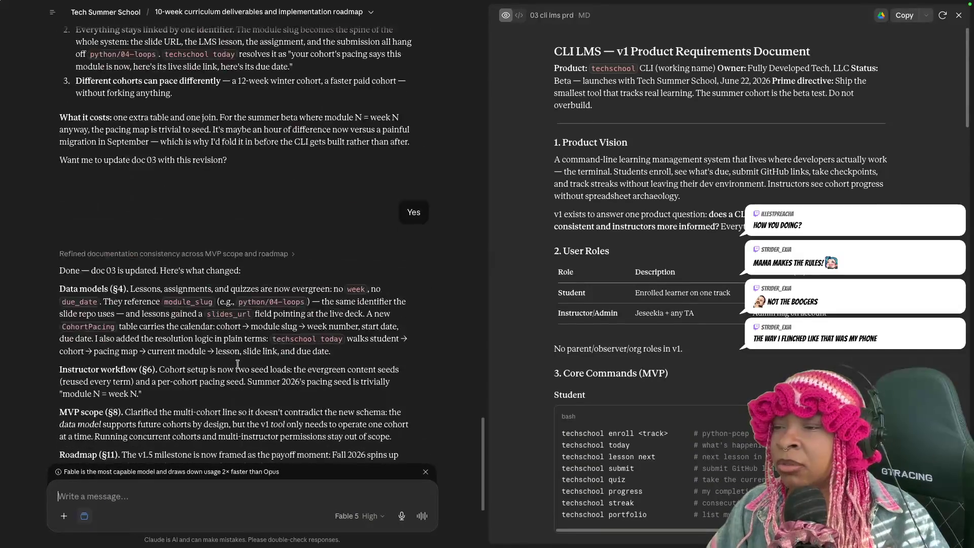
pyautogui.scroll(-5, 251, 364)
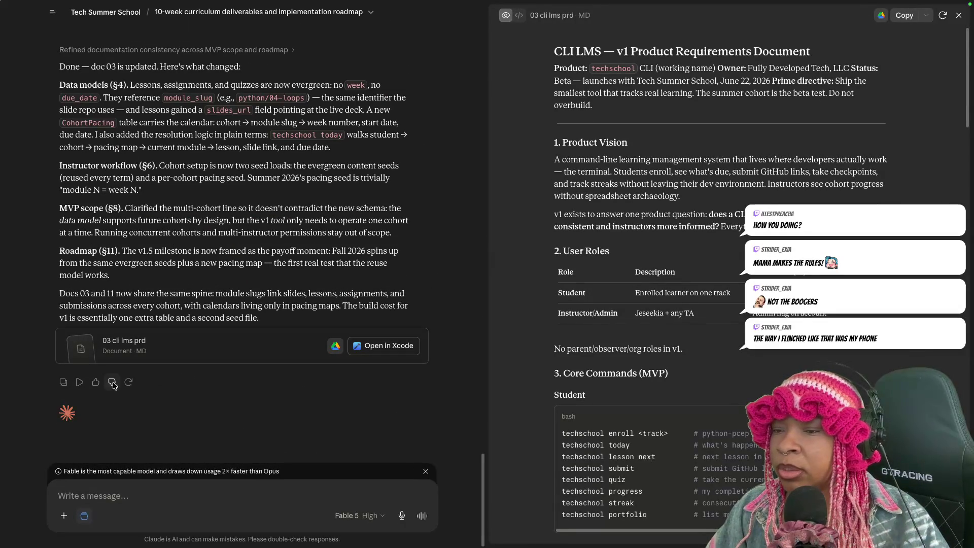
# - Download doc 03 as 03-cli-lms-prd.md into Downloads, then launch Finder via Spotlight
pyautogui.click(925, 16)
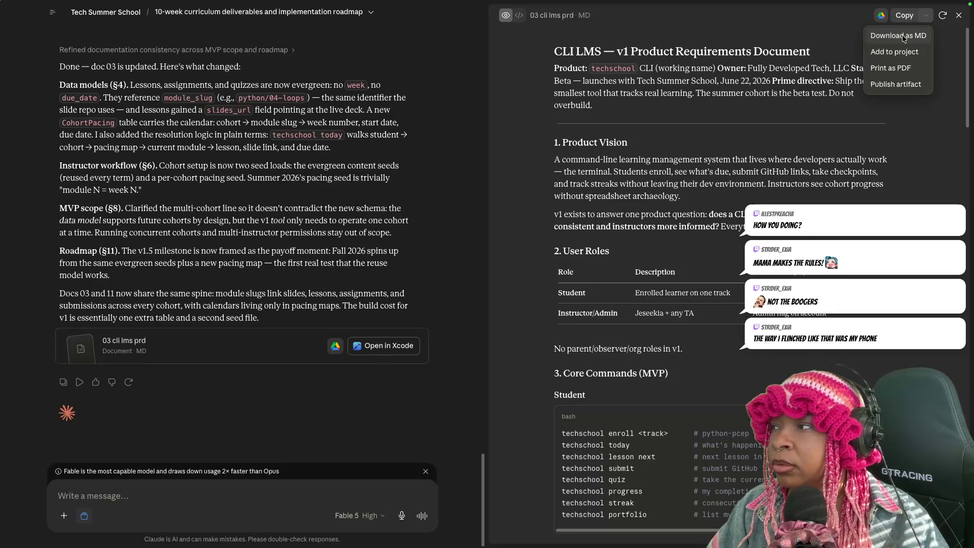
pyautogui.click(902, 36)
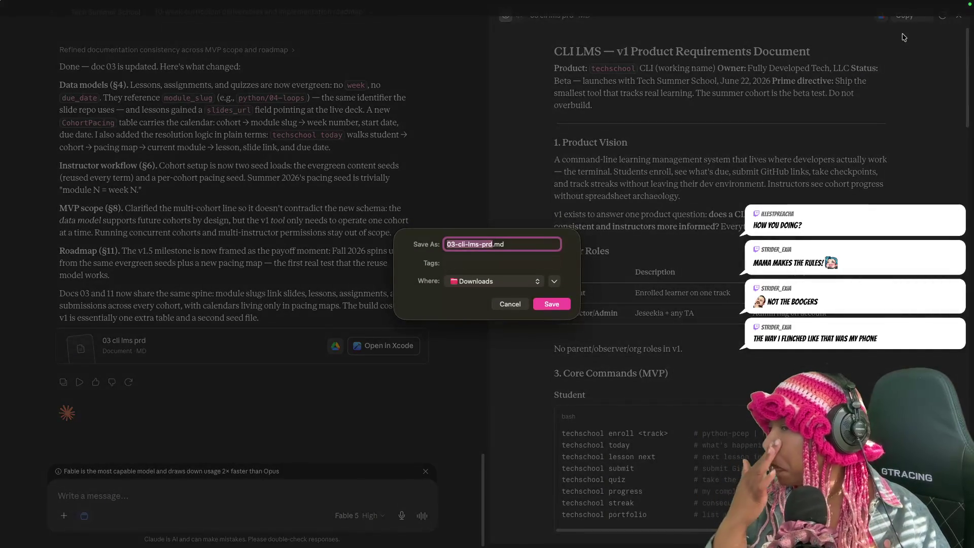
pyautogui.click(550, 305)
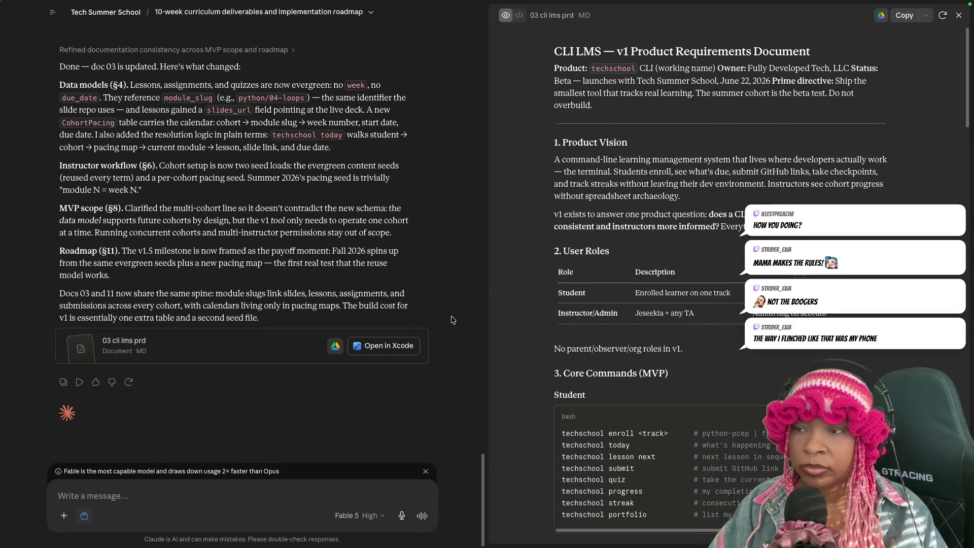
pyautogui.press('super+space')
pyautogui.write('finder')
pyautogui.press('Return')
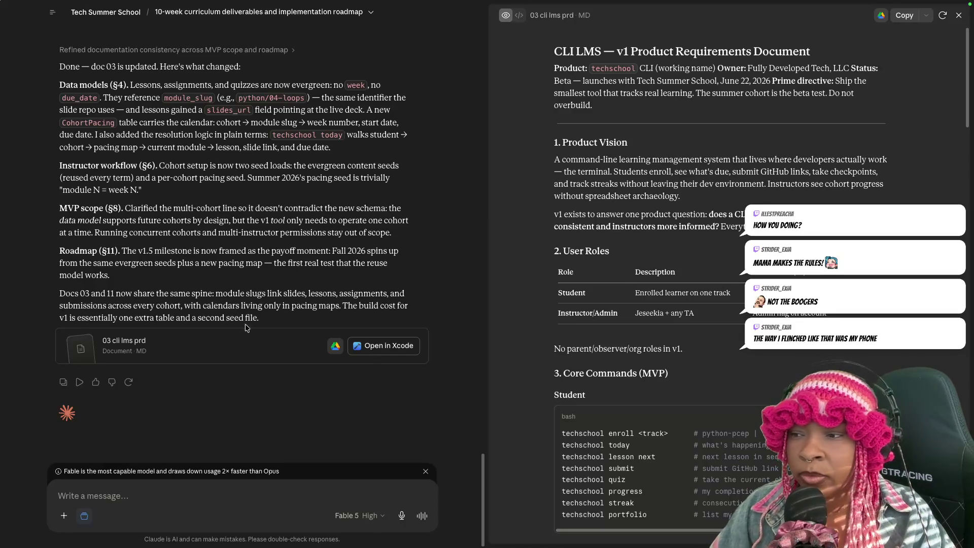
pyautogui.scroll(5, 247, 341)
pyautogui.scroll(5, 248, 341)
pyautogui.scroll(5, 247, 341)
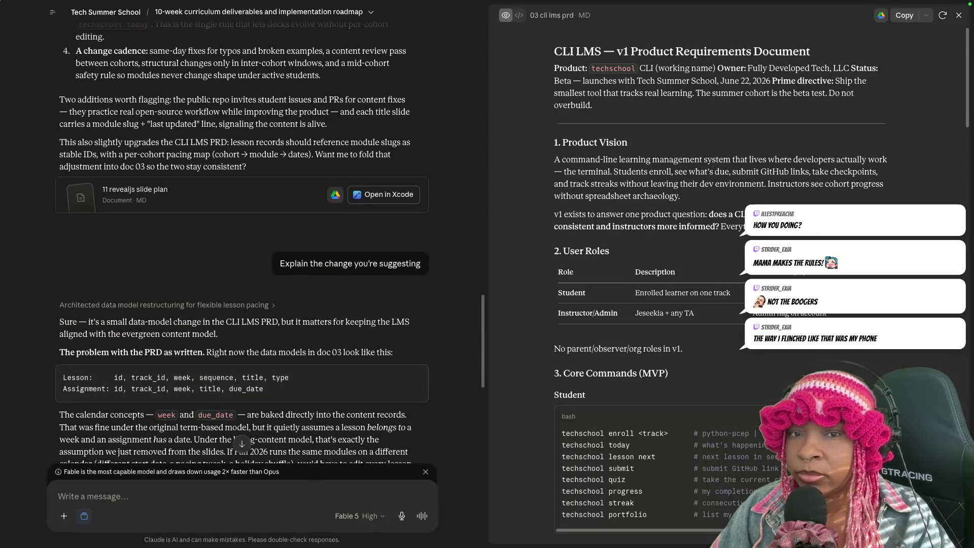
pyautogui.moveTo(162, 199)
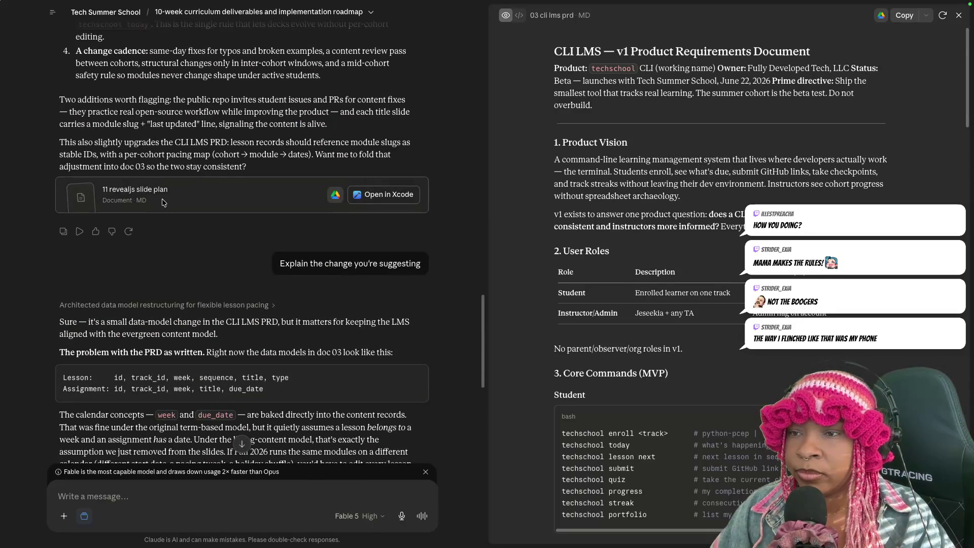
pyautogui.scroll(-3, 227, 235)
pyautogui.scroll(-4, 225, 233)
pyautogui.scroll(-4, 221, 232)
pyautogui.scroll(-4, 214, 228)
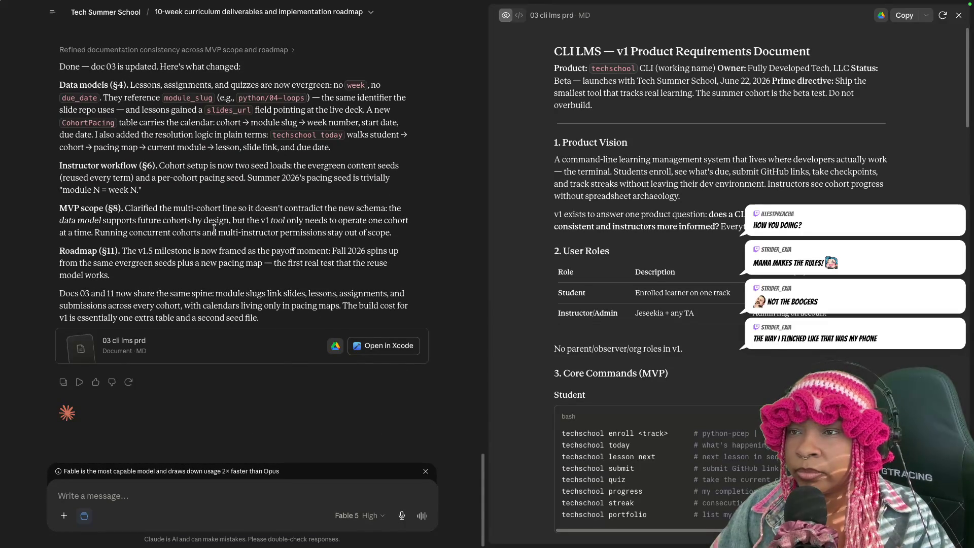
pyautogui.scroll(4, 216, 229)
pyautogui.scroll(4, 217, 243)
pyautogui.scroll(4, 219, 254)
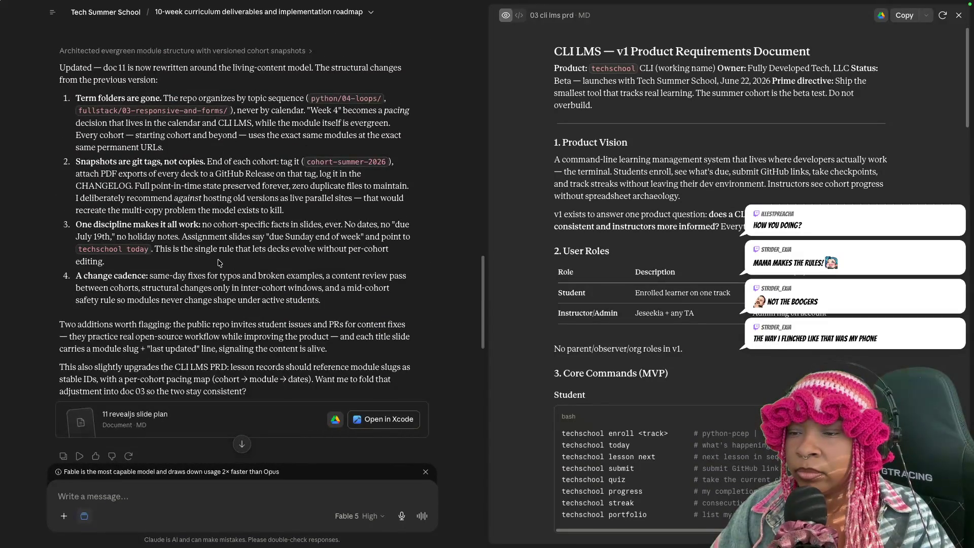
pyautogui.scroll(-2, 223, 289)
# - Open the 11 revealjs slide plan file card in the side panel
pyautogui.click(231, 363)
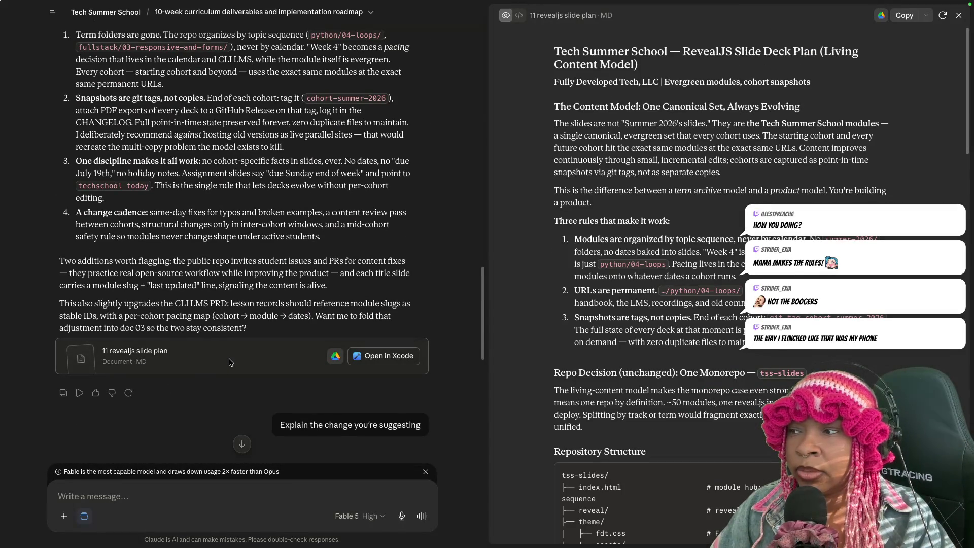
# - Download the slide plan as 11-revealjs-slide-plan.md into the Downloads folder
pyautogui.click(926, 21)
pyautogui.click(902, 39)
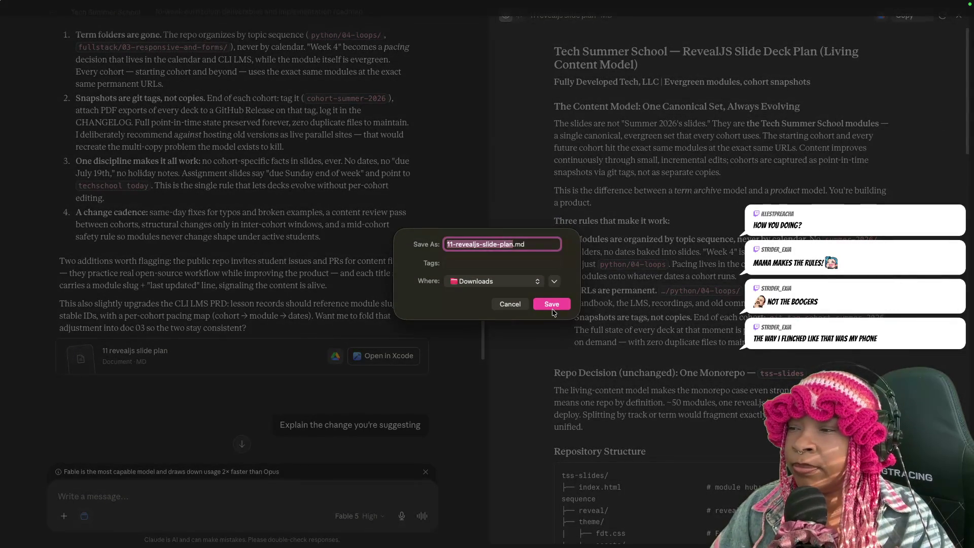
pyautogui.click(553, 304)
pyautogui.scroll(5, 281, 283)
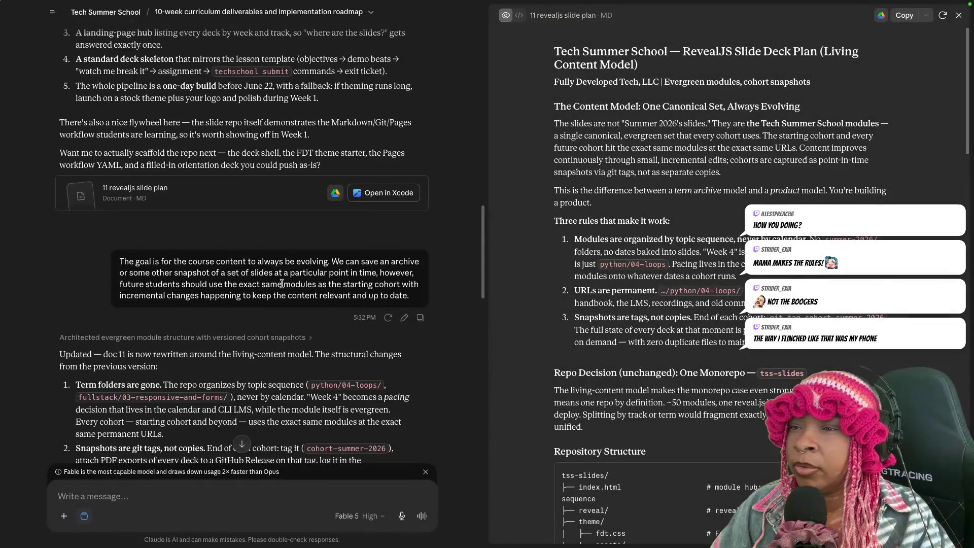
pyautogui.scroll(2, 282, 283)
pyautogui.scroll(3, 282, 285)
pyautogui.scroll(3, 283, 287)
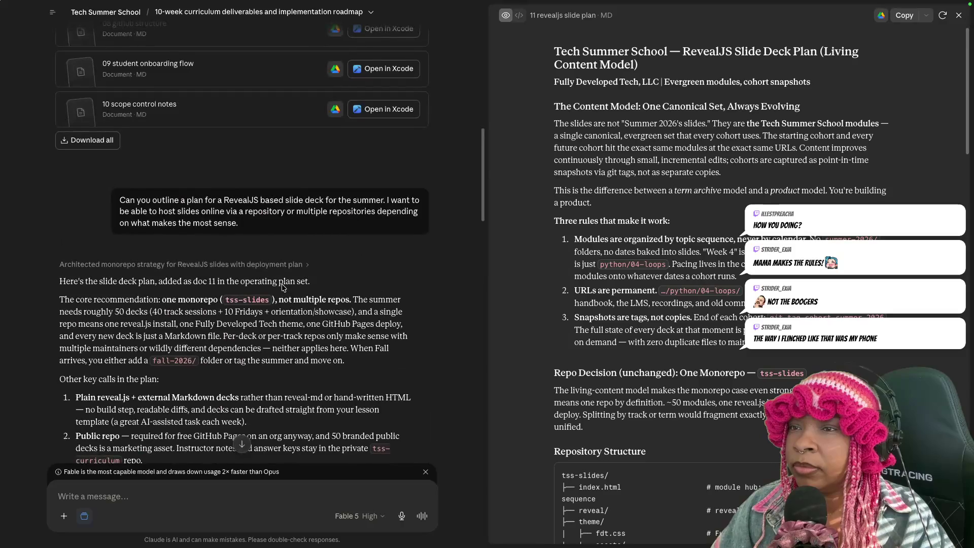
pyautogui.scroll(3, 282, 287)
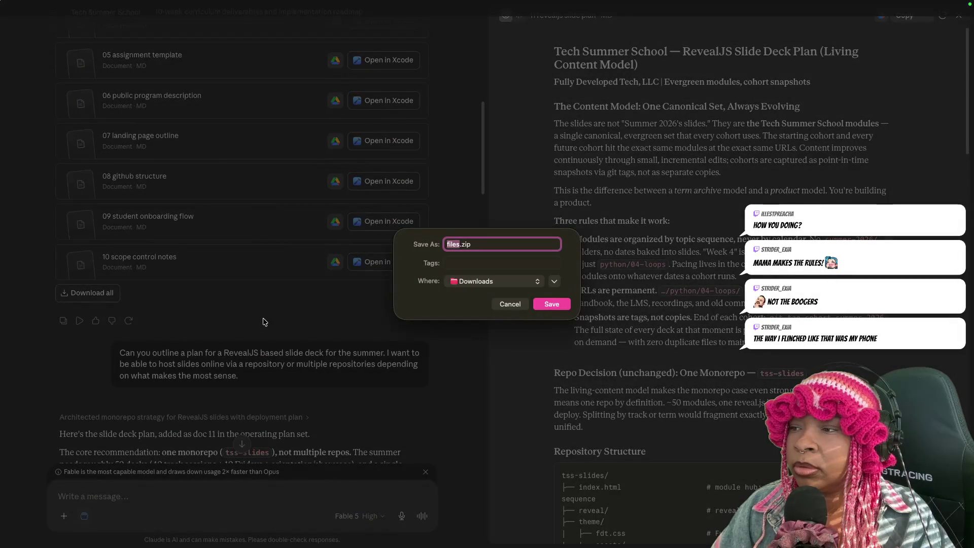
# - Save all documents as files.zip in Downloads, replacing the existing copy
pyautogui.click(551, 305)
pyautogui.click(517, 328)
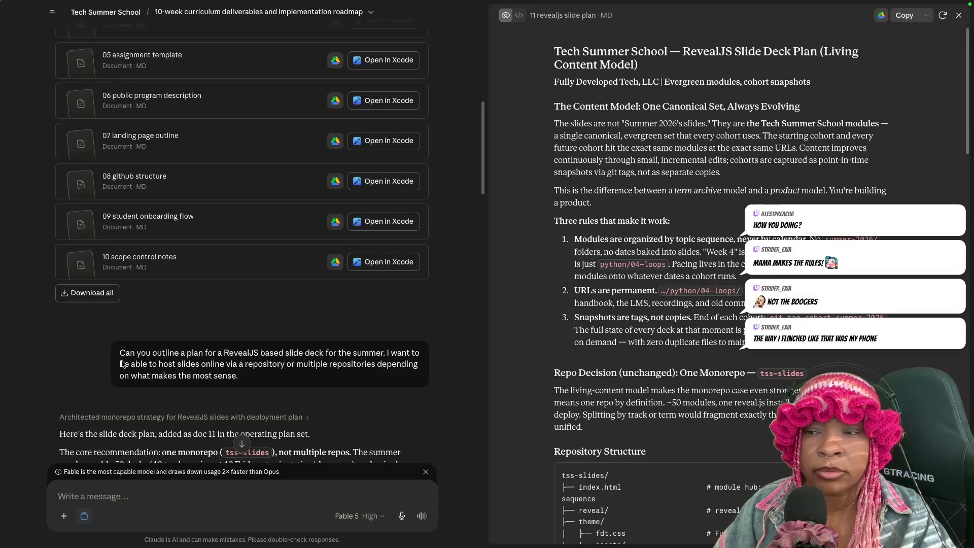
pyautogui.scroll(-10, 373, 374)
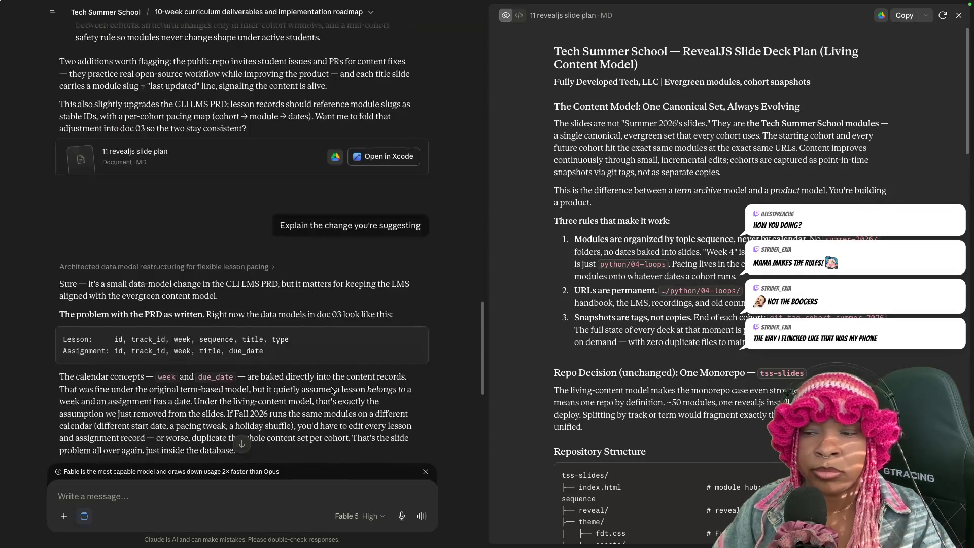
pyautogui.scroll(-10, 351, 381)
pyautogui.scroll(-10, 331, 387)
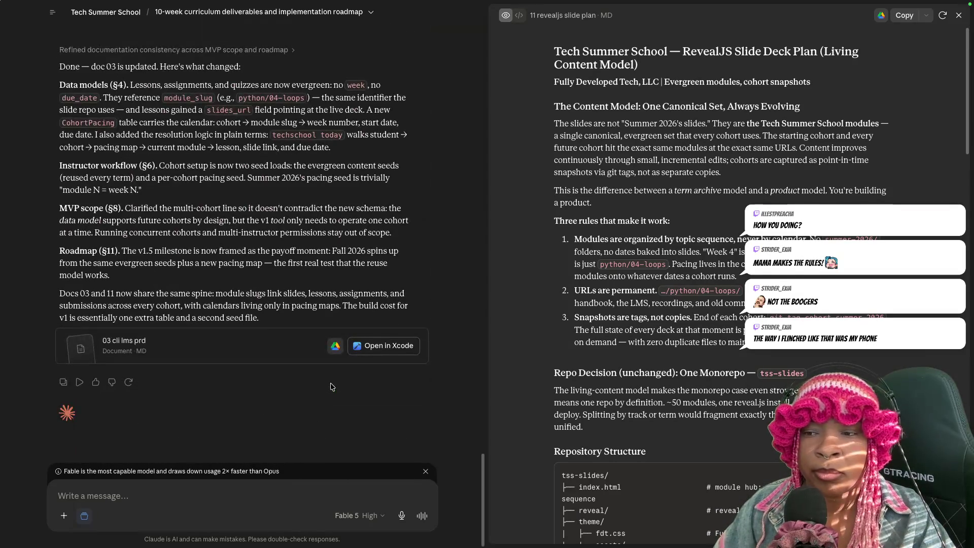
# - Focus the message box under the latest reply and reveal the add-content menu
pyautogui.click(139, 494)
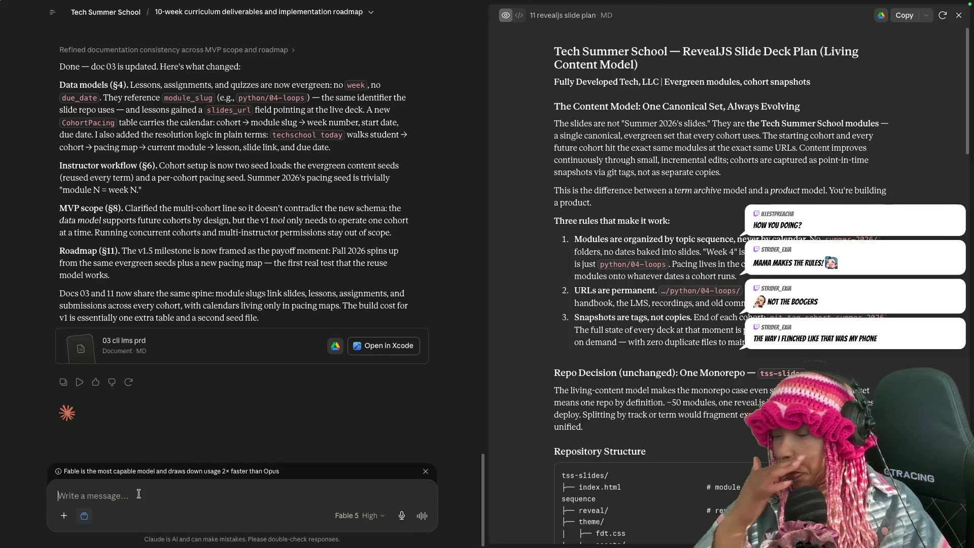
pyautogui.click(63, 515)
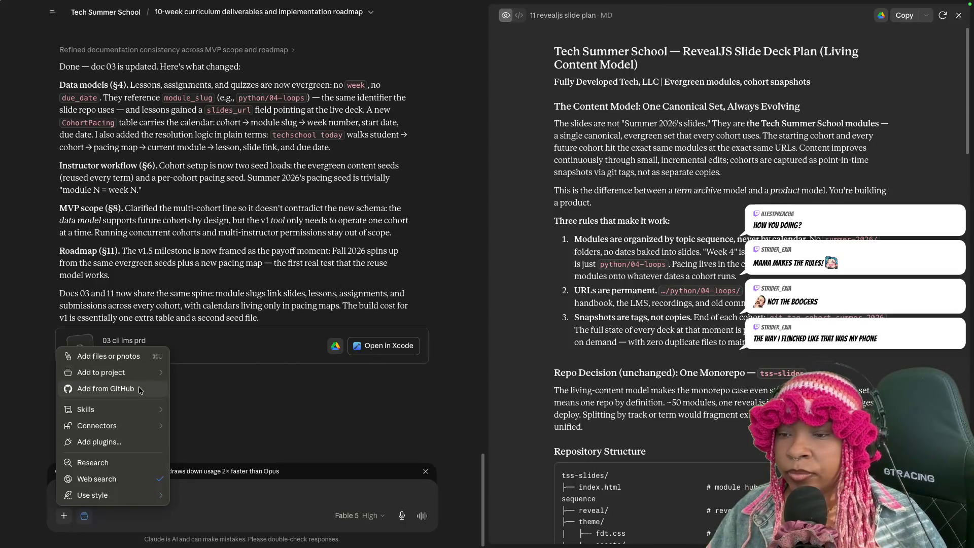
# - Choose Add from GitHub and accept the Try Claude Code offer to reach the Code start page
pyautogui.click(140, 390)
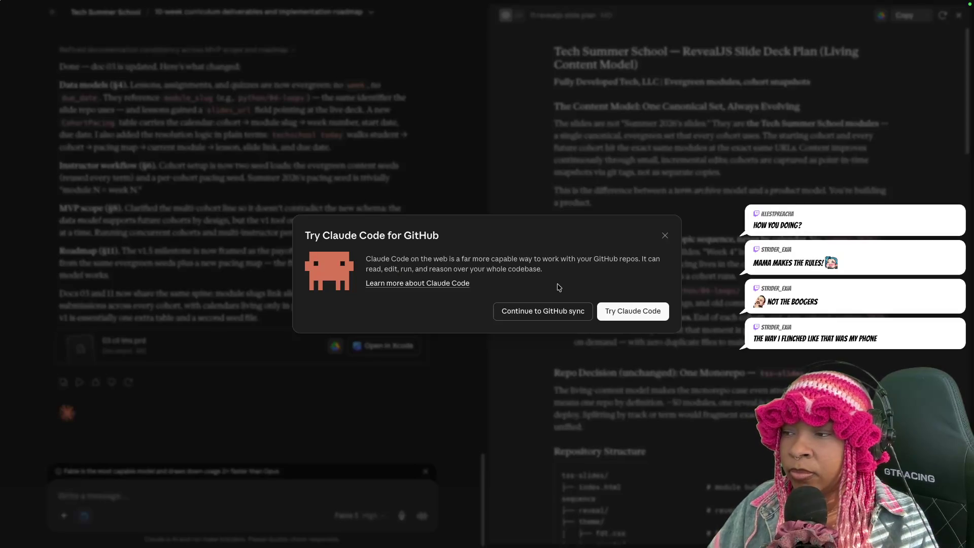
pyautogui.click(557, 314)
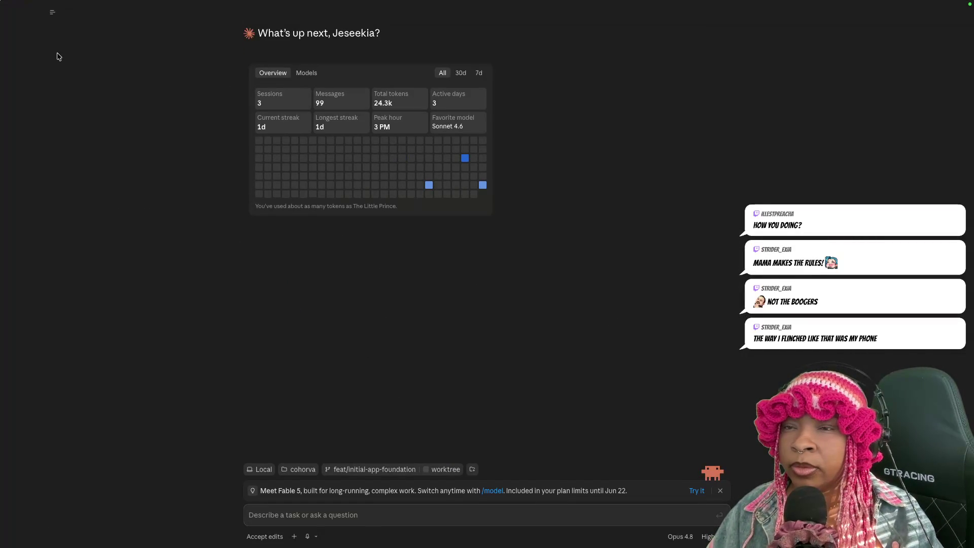
# - Show and widen the sidebar, flip between Chat and Code, and peek at the More options
pyautogui.click(49, 13)
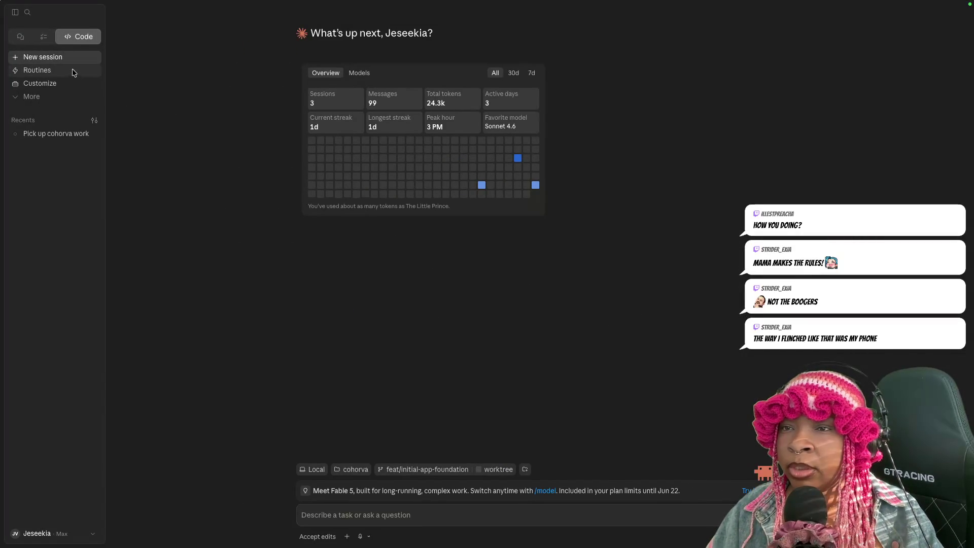
pyautogui.moveTo(109, 65); pyautogui.dragTo(195, 74)
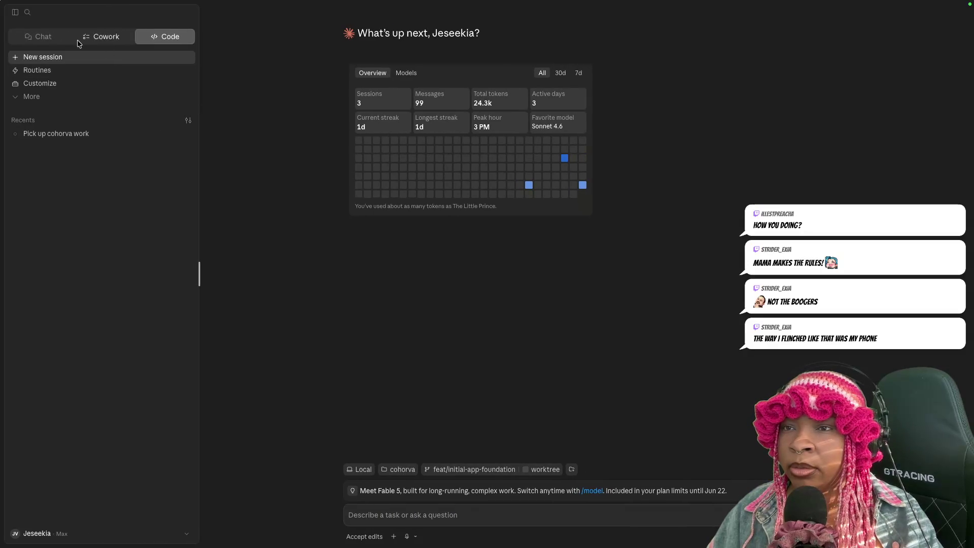
pyautogui.click(42, 37)
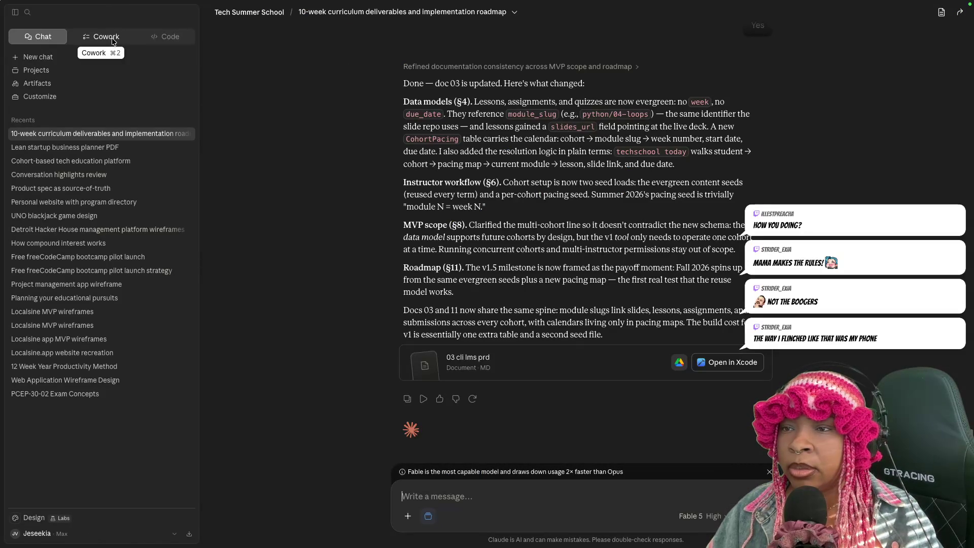
pyautogui.press('super+3')
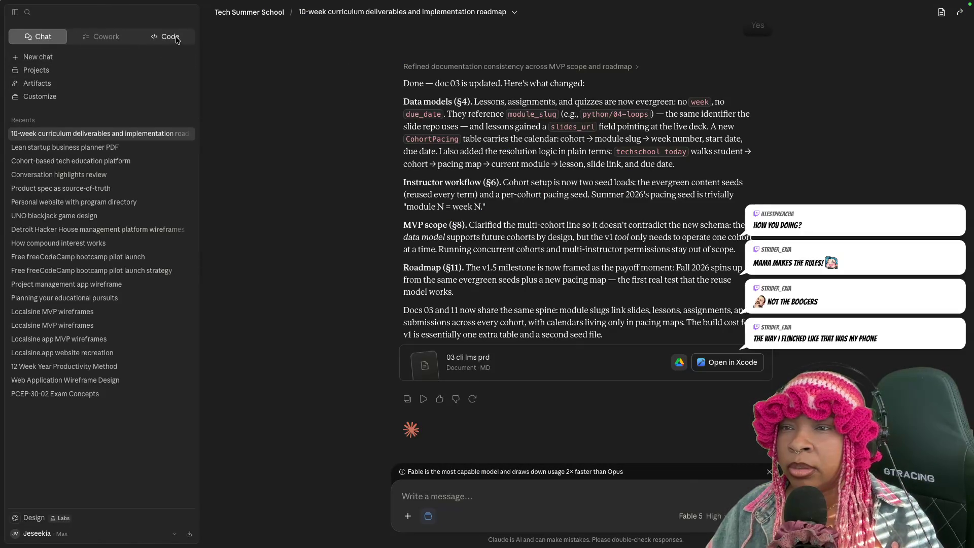
pyautogui.click(41, 98)
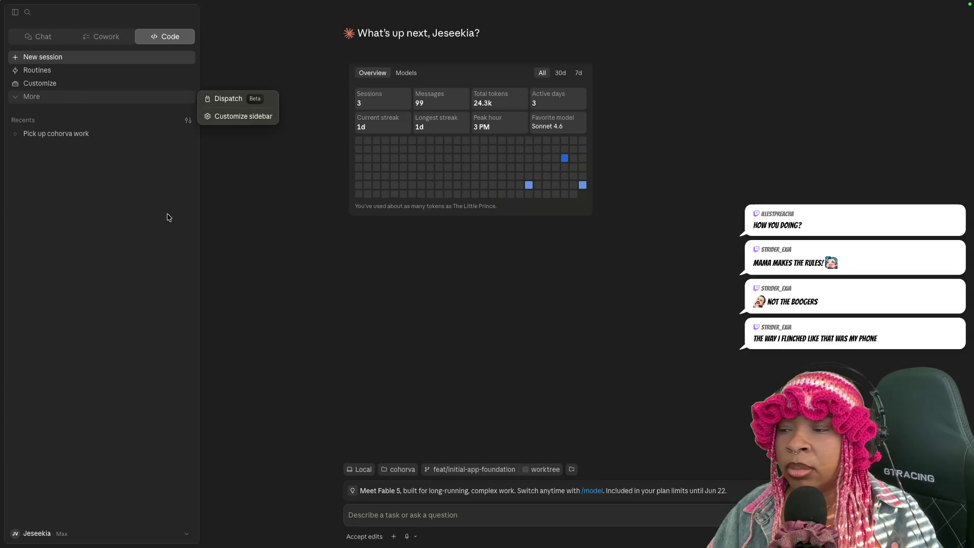
pyautogui.click(169, 218)
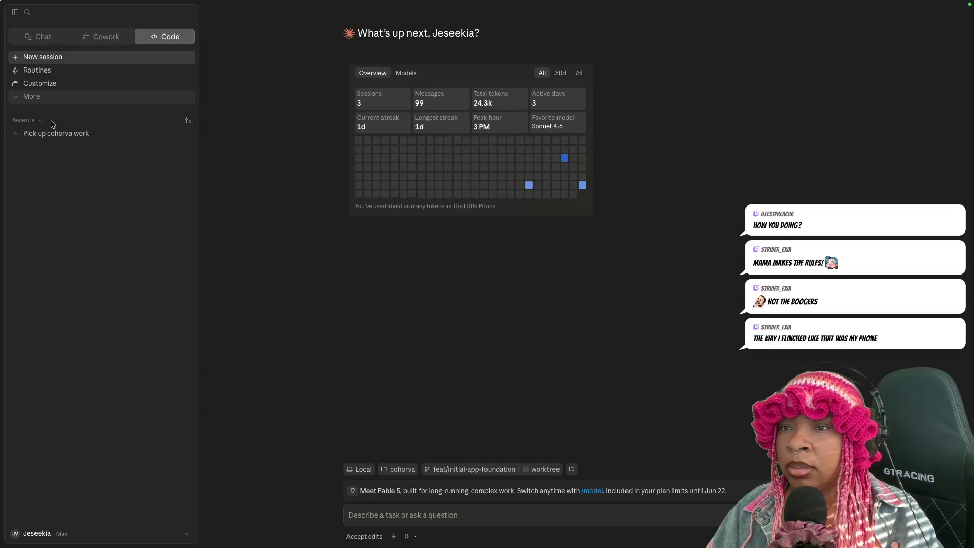
# - Start a Code task, then hop through Chat and Code to land on the Cowork new-task page
pyautogui.click(52, 60)
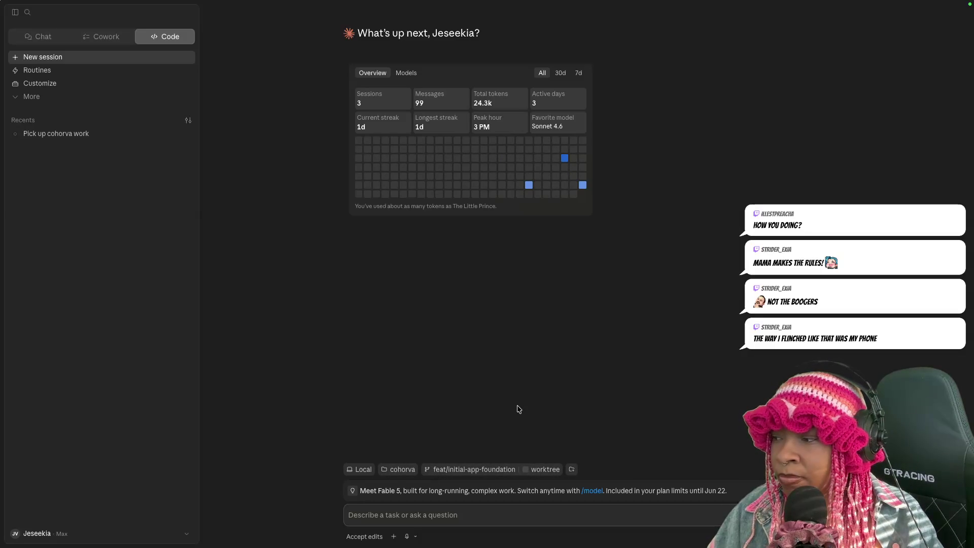
pyautogui.click(34, 98)
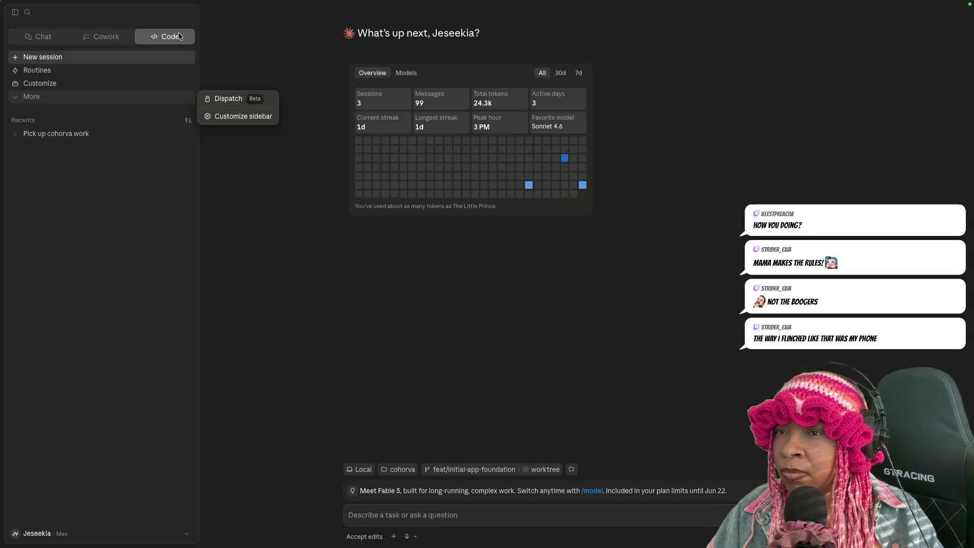
pyautogui.click(43, 36)
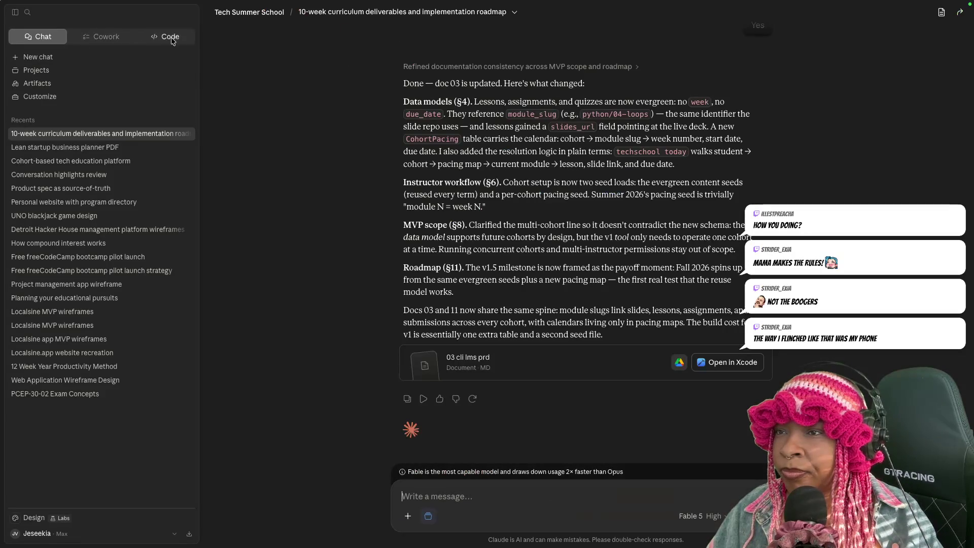
pyautogui.click(170, 36)
pyautogui.click(95, 36)
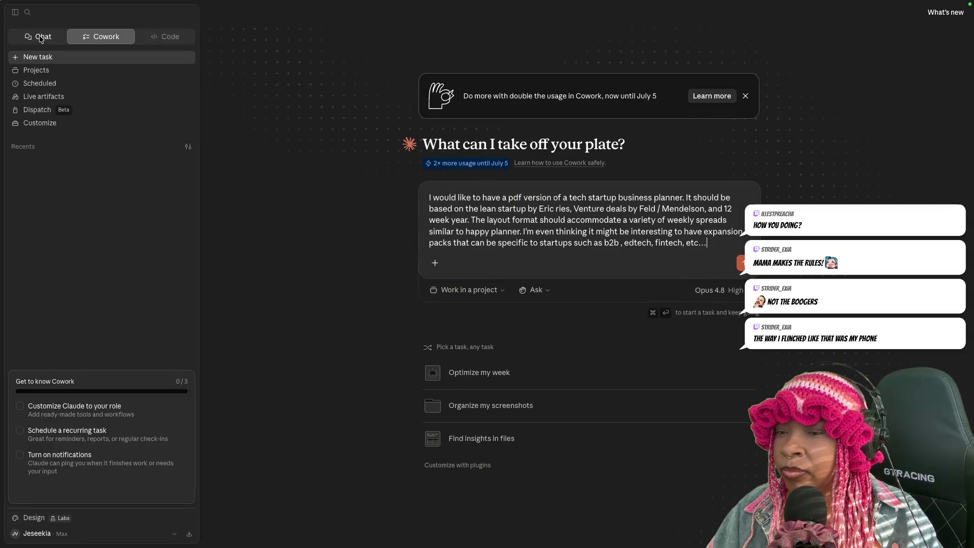
# - Switch via Chat and Cowork back to the Tech Summer School curriculum conversation
pyautogui.click(40, 37)
pyautogui.click(103, 37)
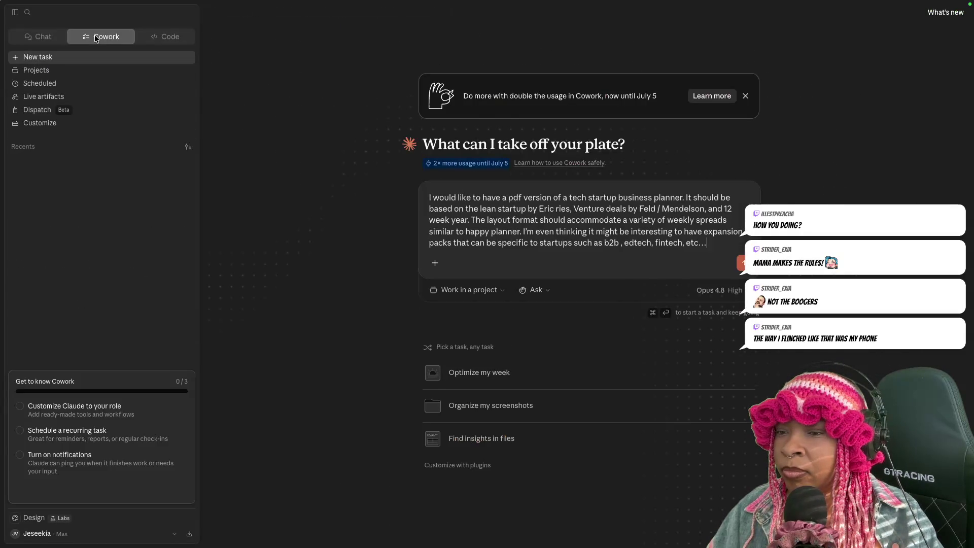
pyautogui.click(37, 38)
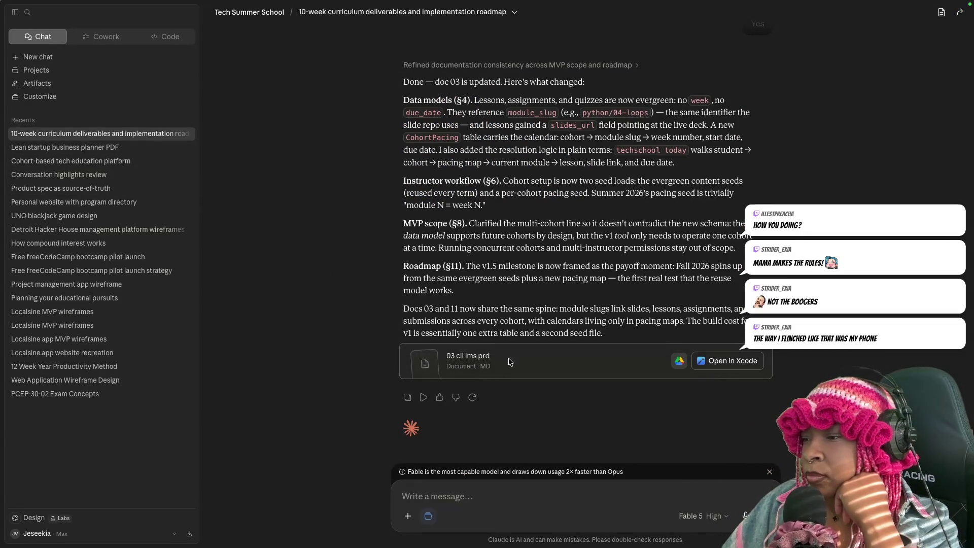
# - View the 03 cli lms prd card, then show the 00 readme operating plan in the side panel
pyautogui.click(589, 364)
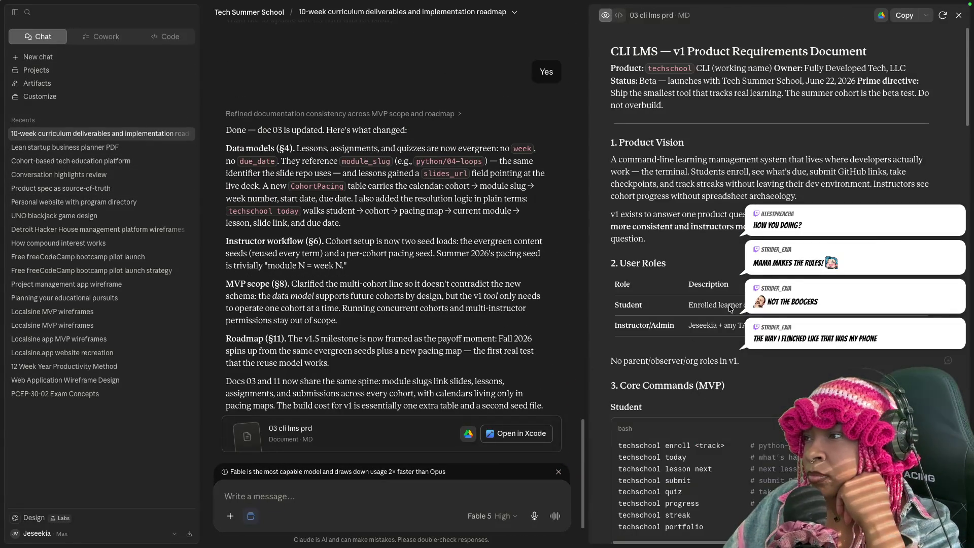
pyautogui.scroll(5, 505, 287)
pyautogui.scroll(5, 487, 288)
pyautogui.scroll(5, 472, 289)
pyautogui.scroll(5, 451, 291)
pyautogui.scroll(1, 449, 294)
pyautogui.scroll(4, 404, 252)
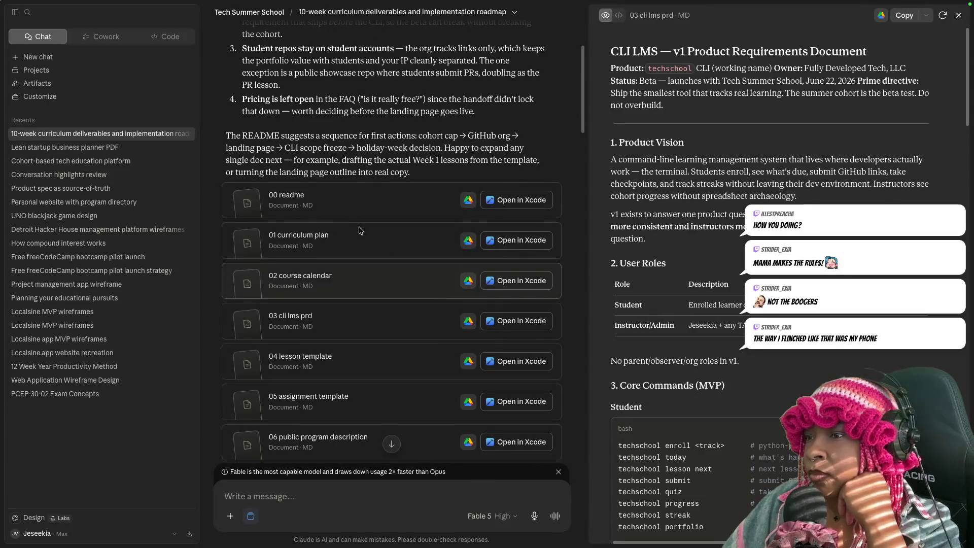
pyautogui.click(355, 207)
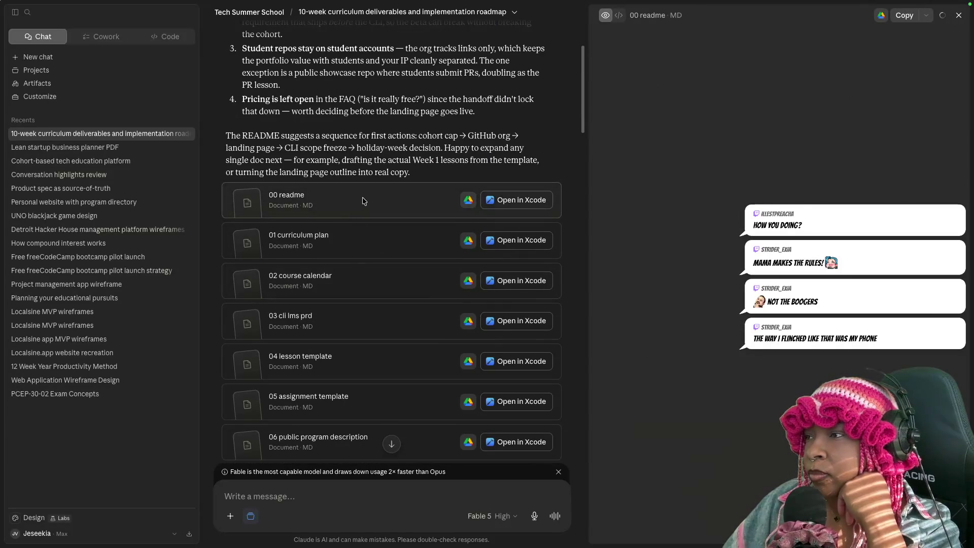
# - Add the 00 readme, 01 curriculum plan and 02 course calendar documents to the project
pyautogui.click(926, 15)
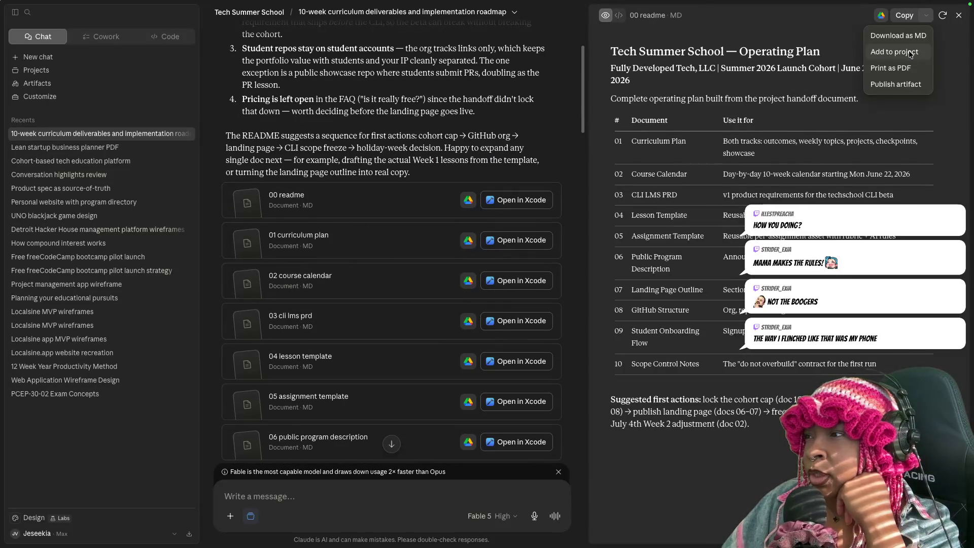
pyautogui.press('Escape')
pyautogui.click(426, 249)
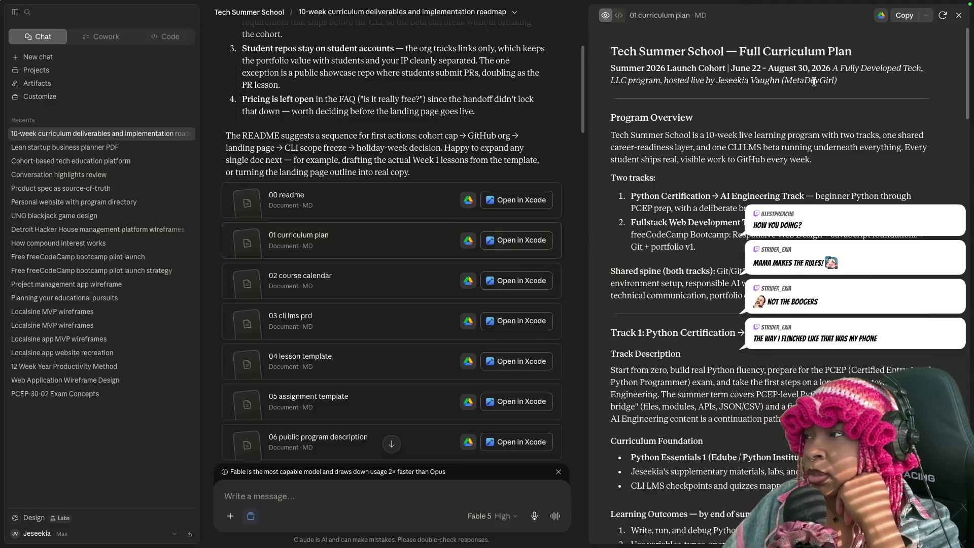
pyautogui.click(926, 15)
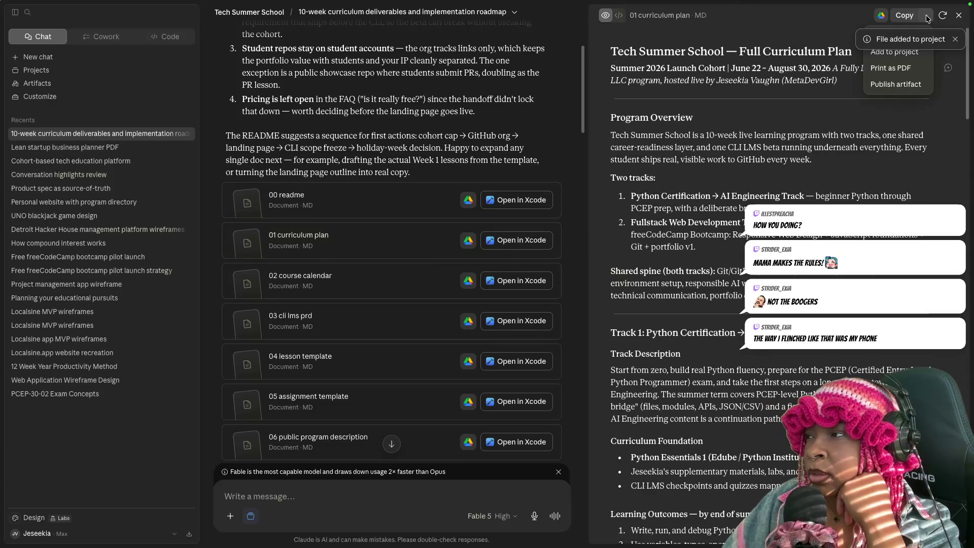
pyautogui.click(890, 58)
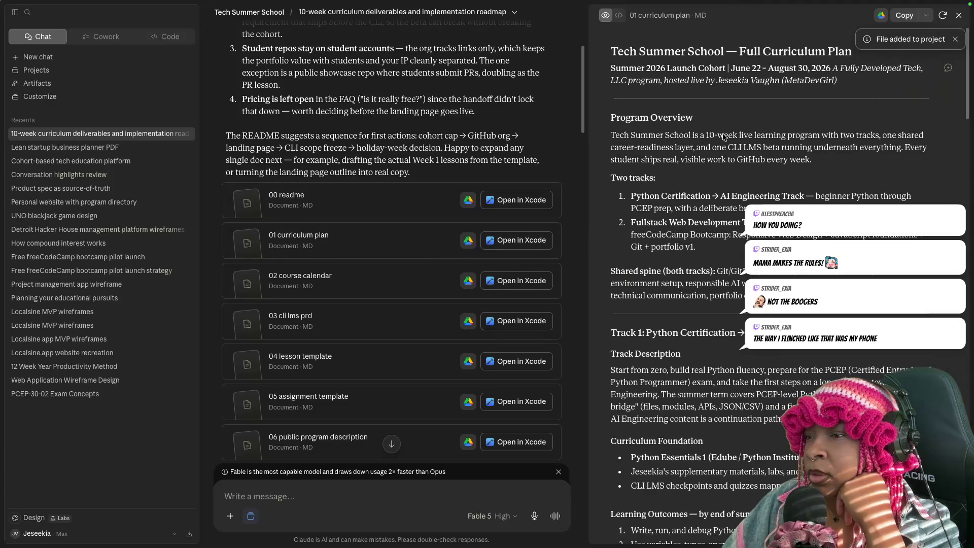
pyautogui.click(393, 290)
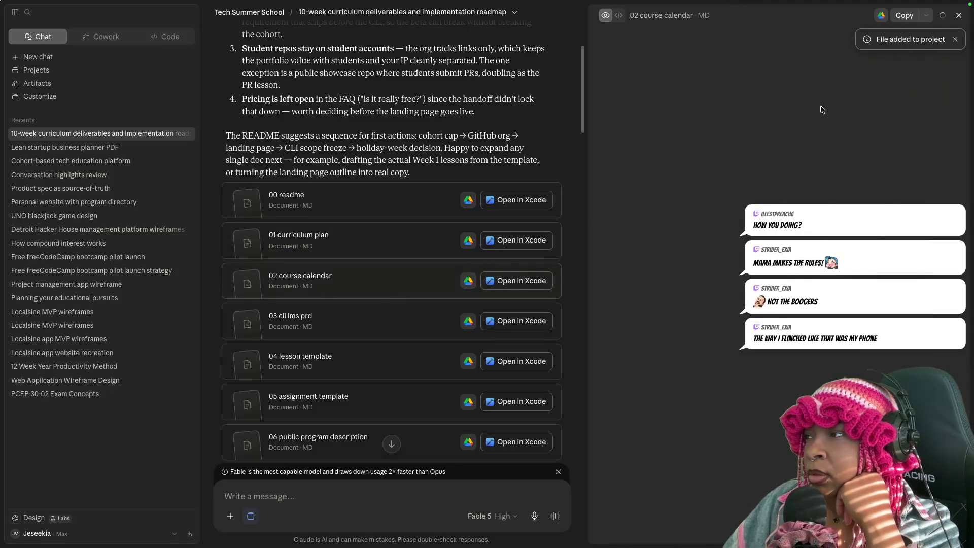
pyautogui.click(925, 15)
pyautogui.click(884, 56)
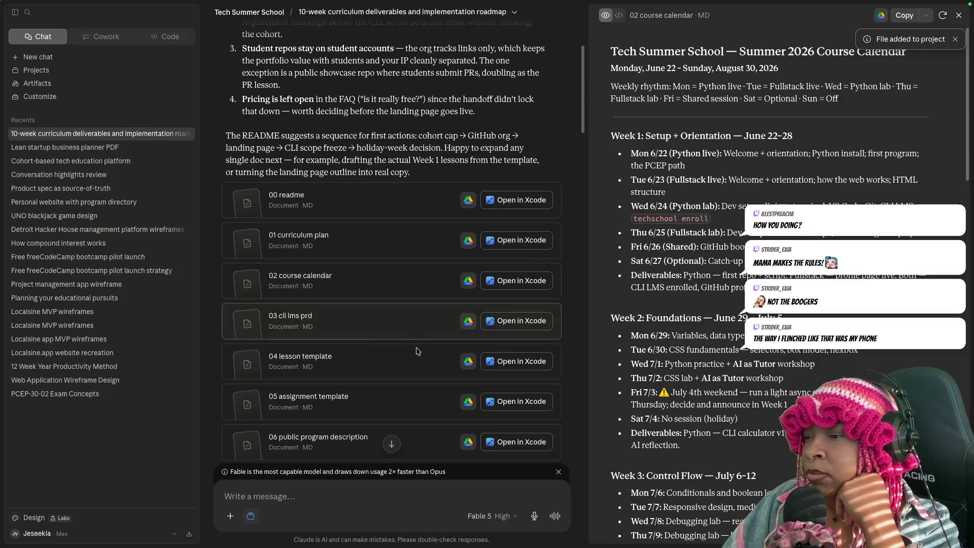
pyautogui.scroll(-3, 415, 361)
pyautogui.scroll(-5, 414, 361)
pyautogui.scroll(-5, 415, 361)
pyautogui.scroll(-5, 415, 361)
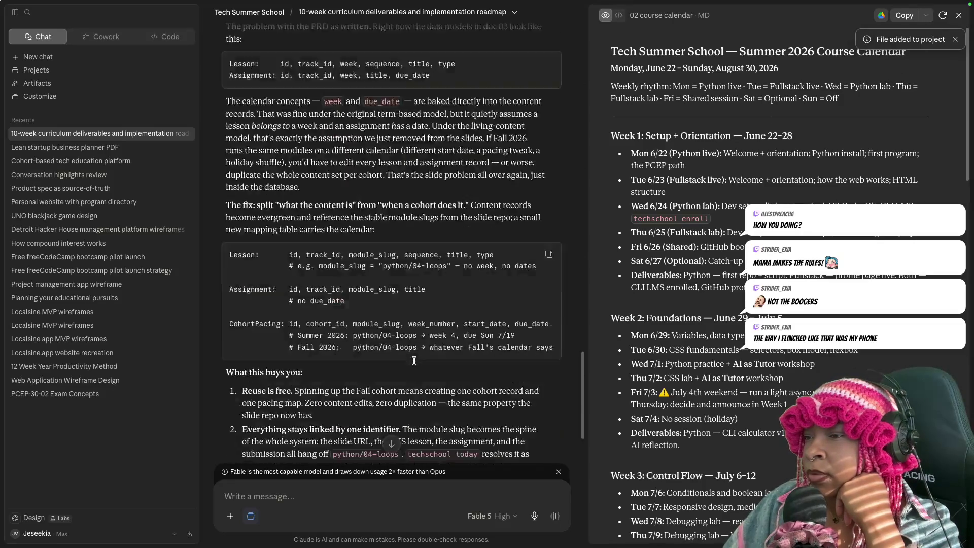
pyautogui.scroll(-5, 415, 360)
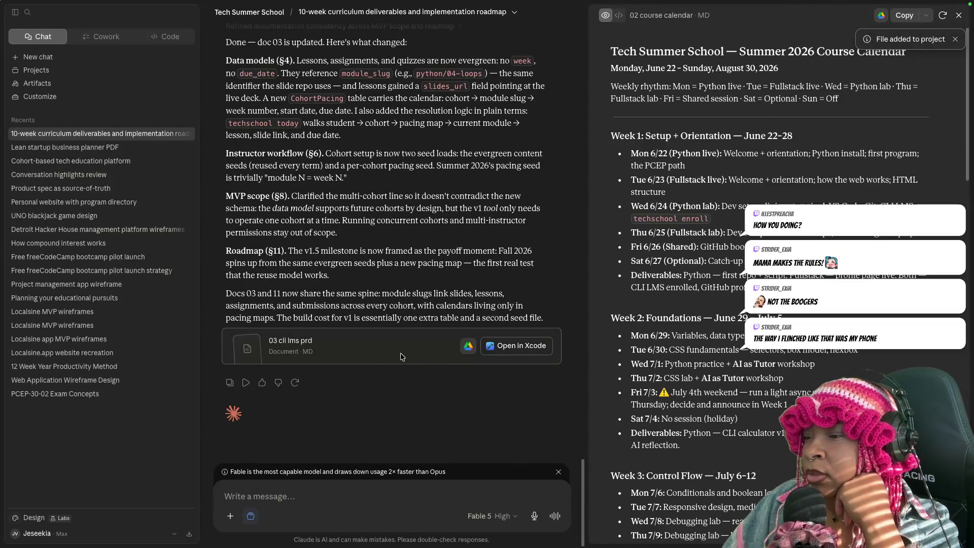
# - Add the 03 cli lms prd document to the project and bring up the 04 lesson template
pyautogui.click(412, 350)
pyautogui.click(954, 39)
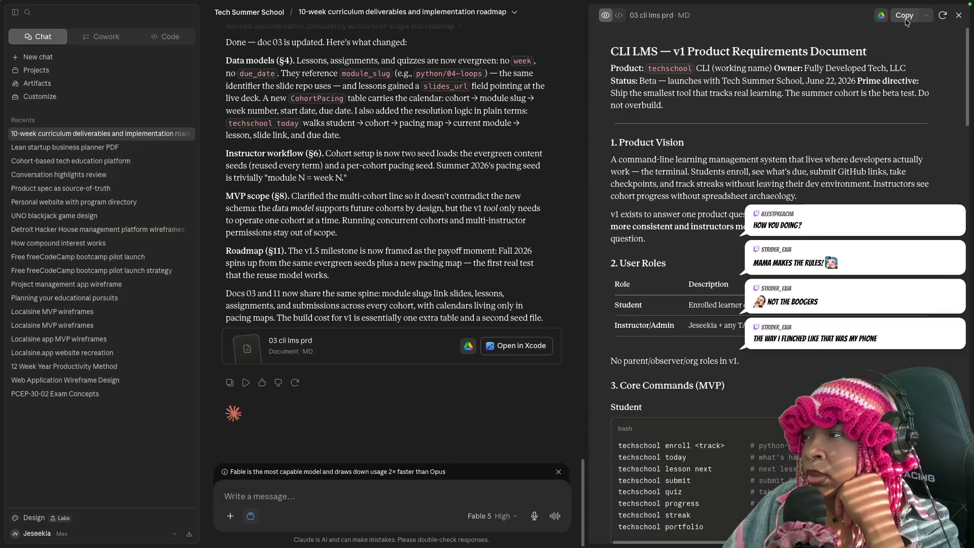
pyautogui.click(926, 15)
pyautogui.click(894, 53)
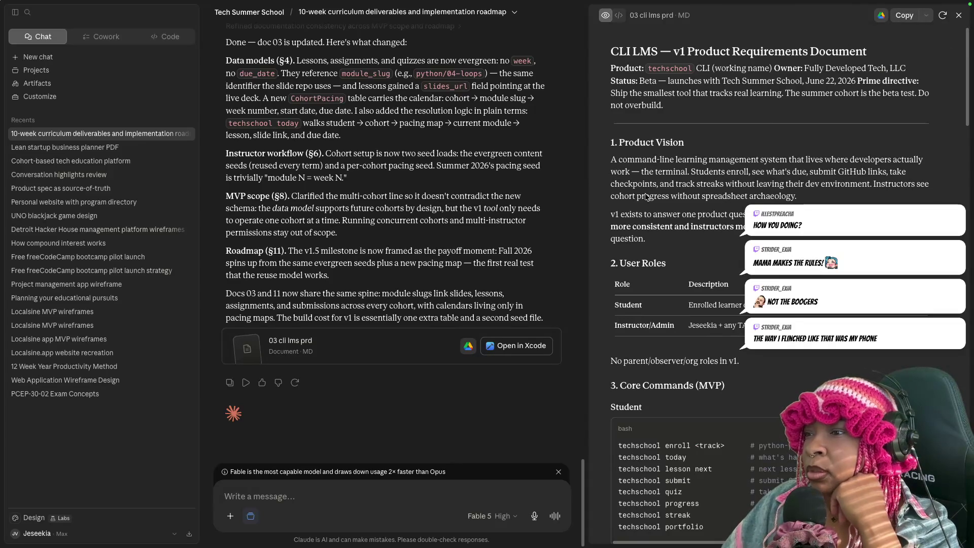
pyautogui.scroll(5, 375, 324)
pyautogui.scroll(5, 376, 323)
pyautogui.scroll(5, 374, 321)
pyautogui.scroll(3, 373, 318)
pyautogui.scroll(5, 374, 318)
pyautogui.scroll(5, 375, 321)
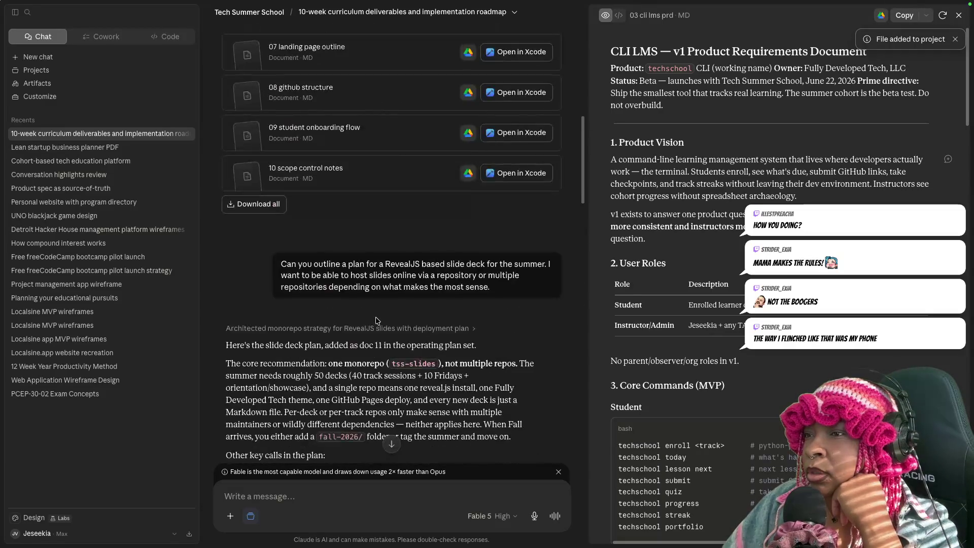
pyautogui.scroll(5, 375, 320)
pyautogui.scroll(5, 383, 127)
pyautogui.click(383, 127)
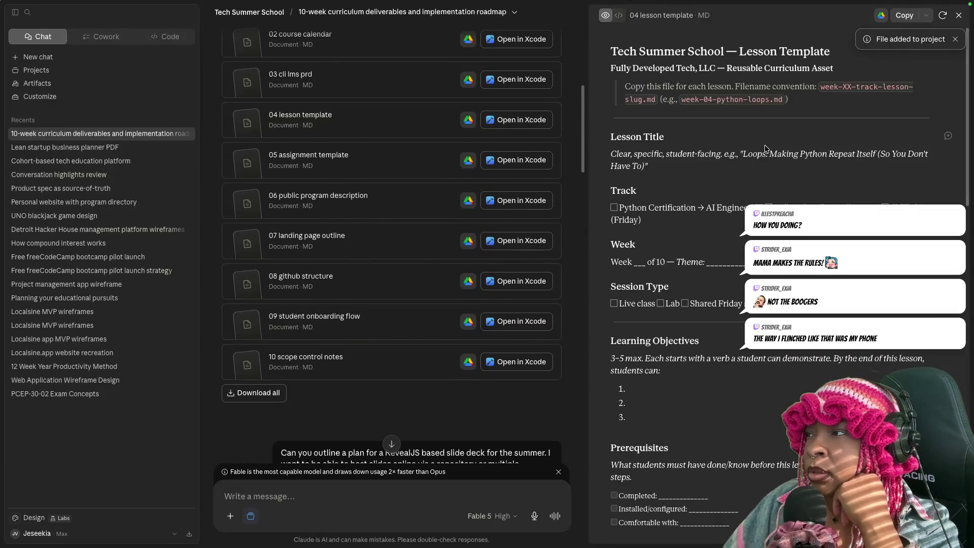
# - Add the 04 lesson template, 05 assignment template, 06 program description and 07 landing page outline to the project
pyautogui.click(926, 15)
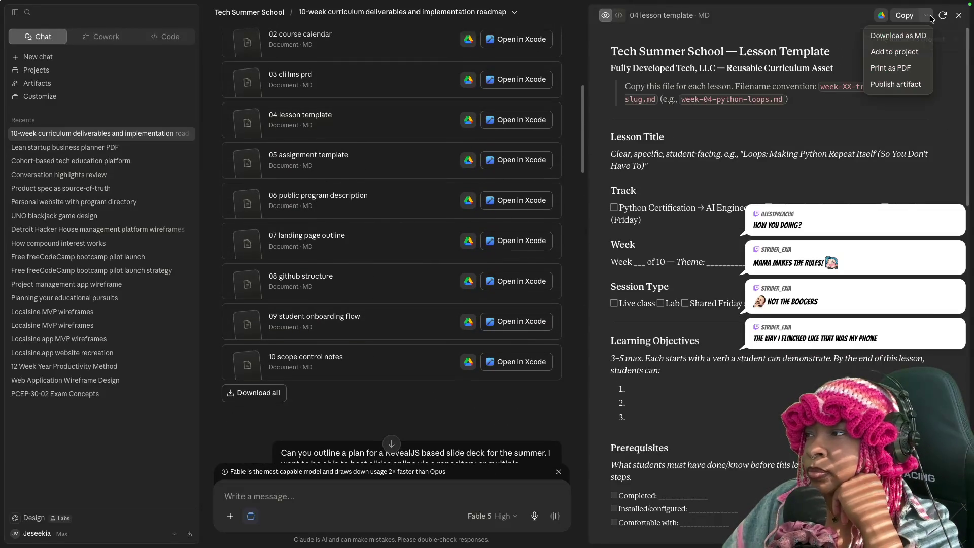
pyautogui.click(894, 52)
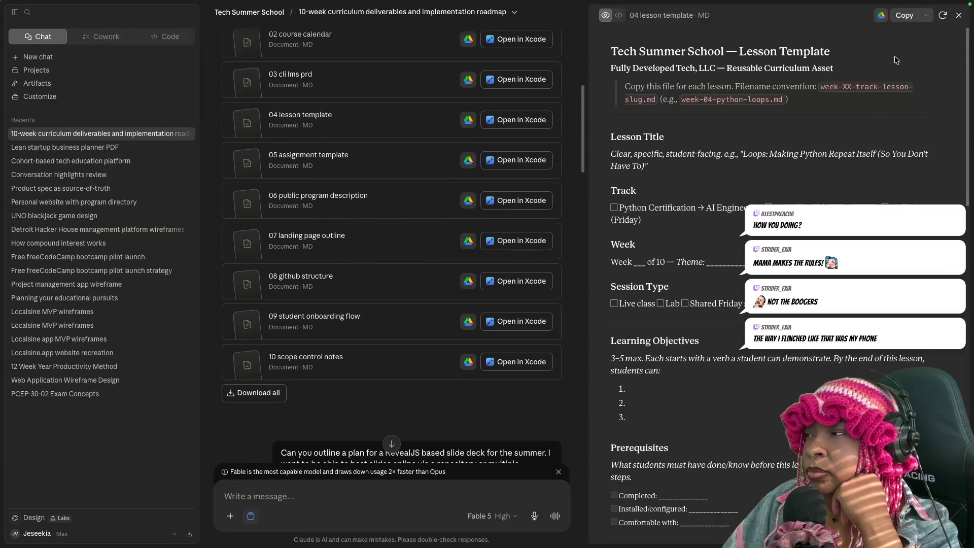
pyautogui.click(393, 160)
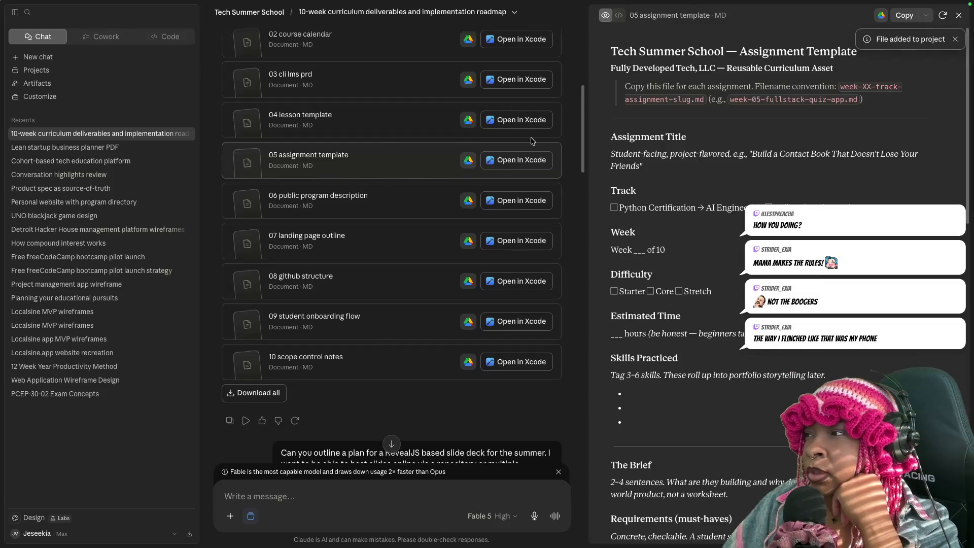
pyautogui.click(928, 17)
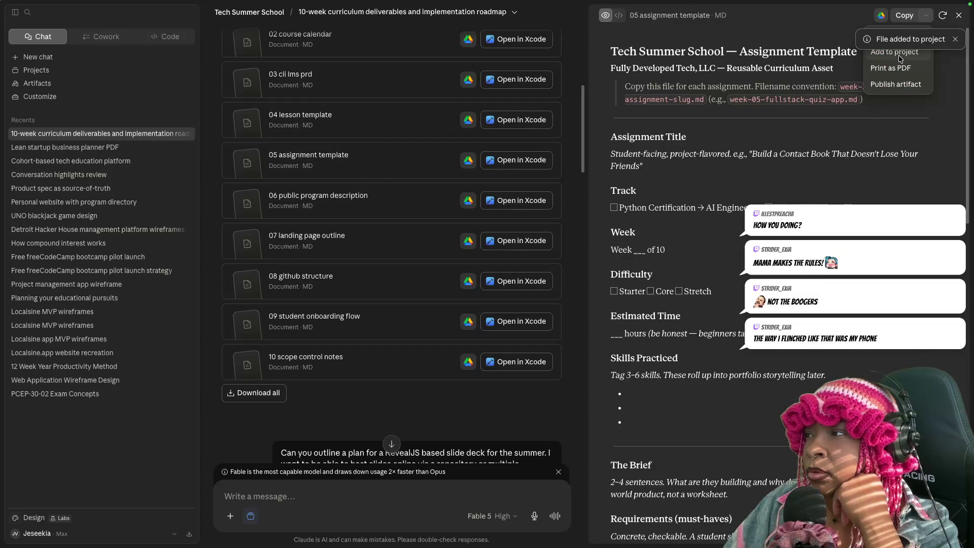
pyautogui.click(402, 213)
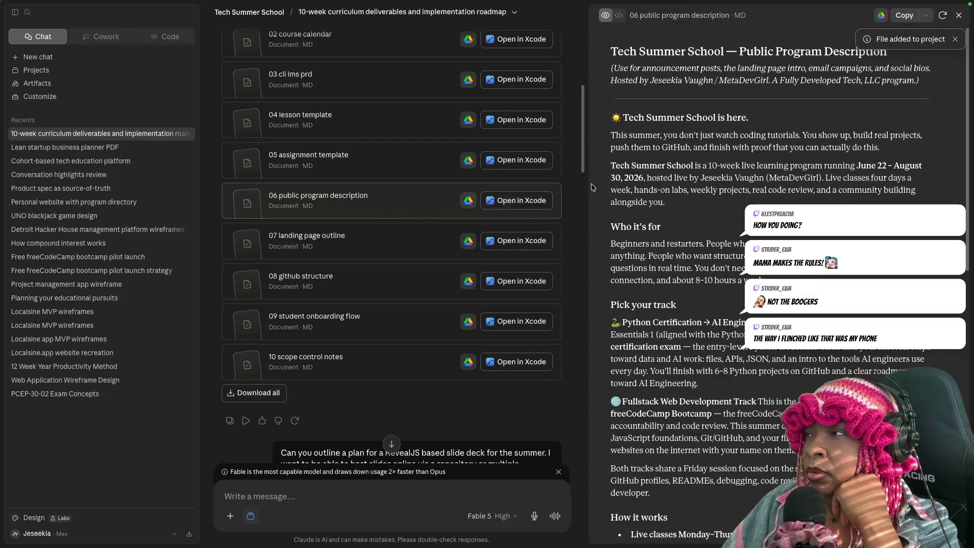
pyautogui.click(927, 15)
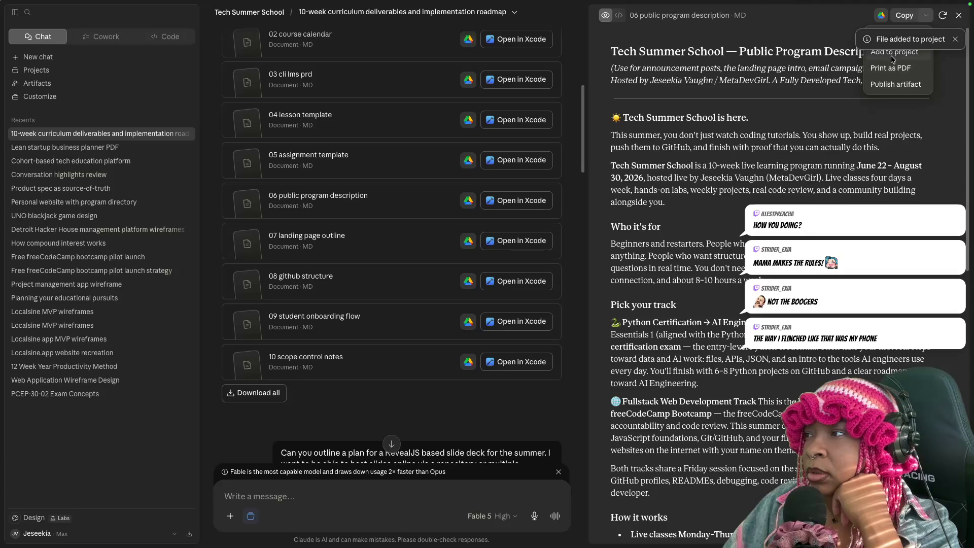
pyautogui.click(416, 241)
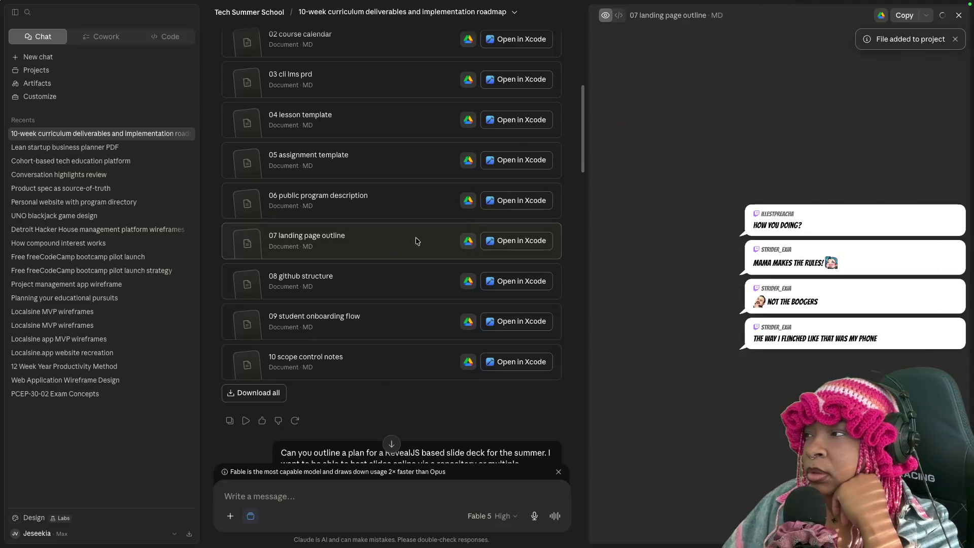
pyautogui.click(926, 15)
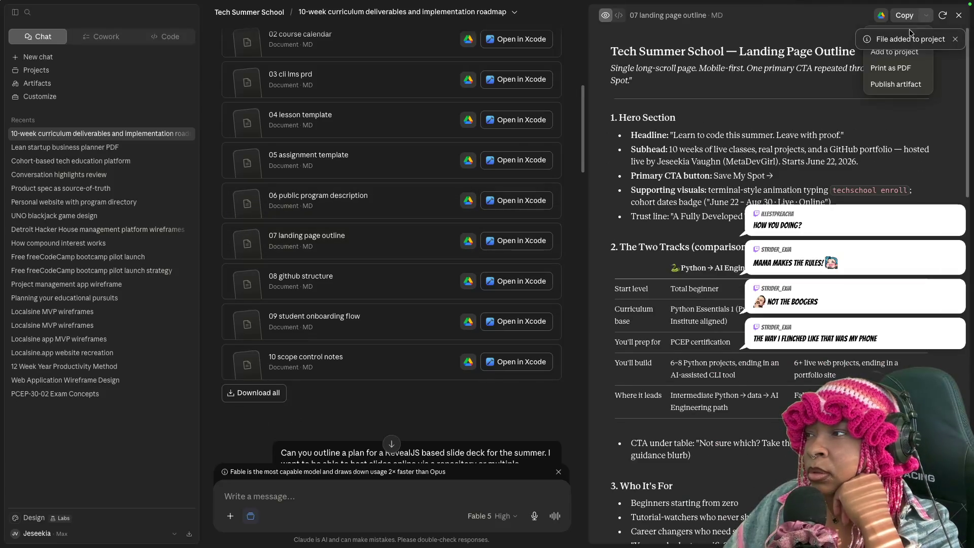
pyautogui.click(882, 56)
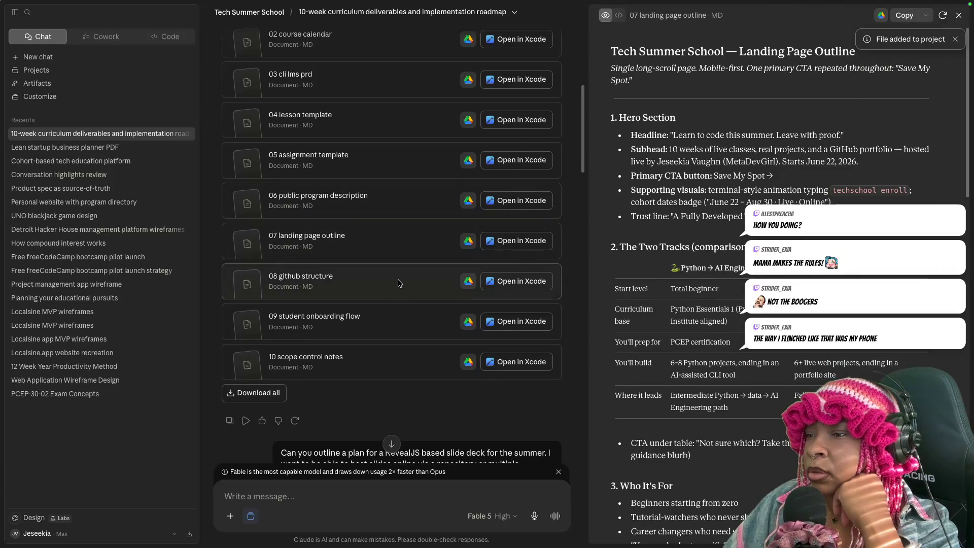
# - Add the 08 github structure, 09 student onboarding flow and 10 scope control notes to the project
pyautogui.click(400, 284)
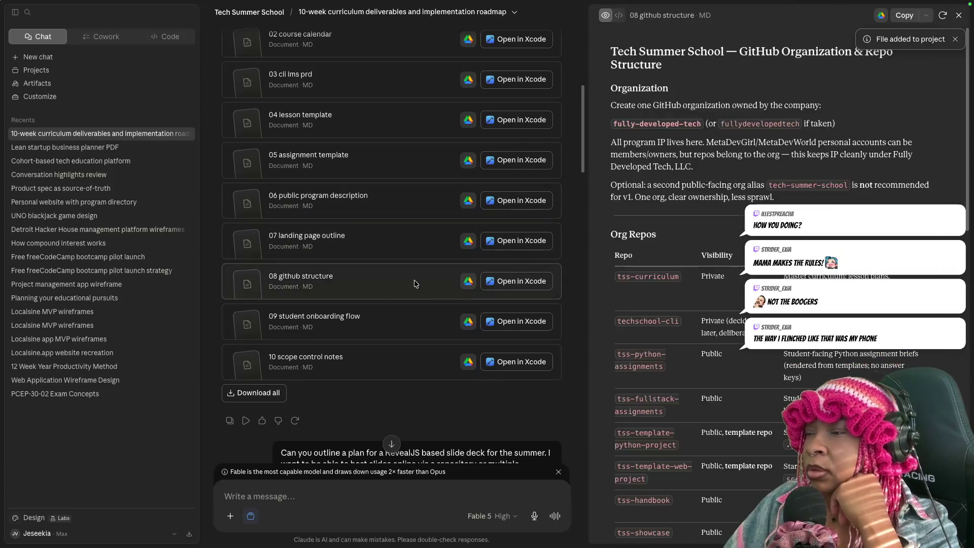
pyautogui.click(926, 15)
pyautogui.click(885, 52)
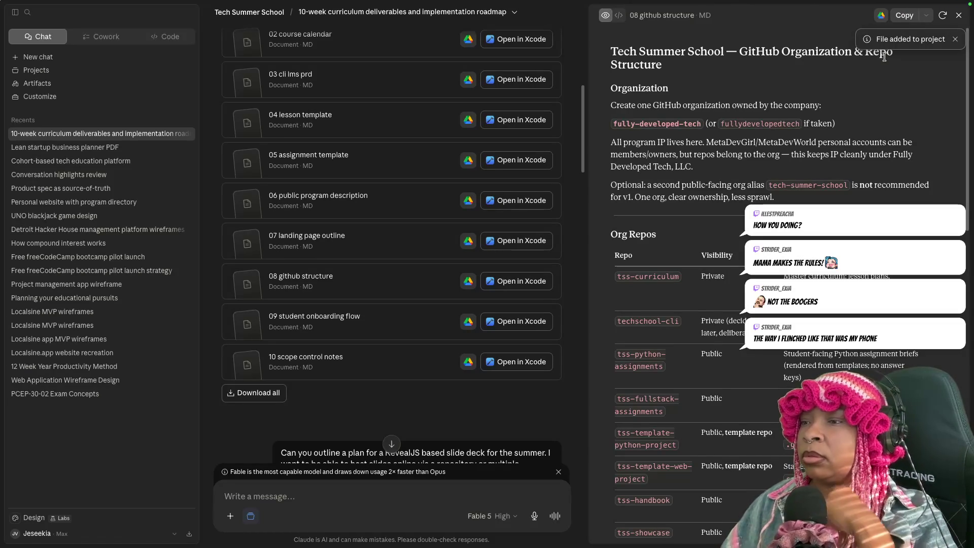
pyautogui.moveTo(363, 281)
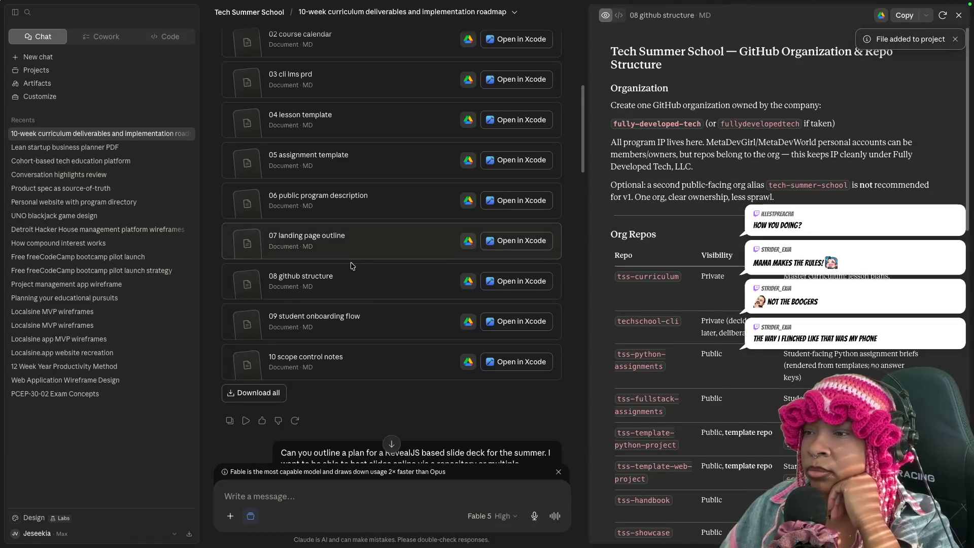
pyautogui.click(398, 331)
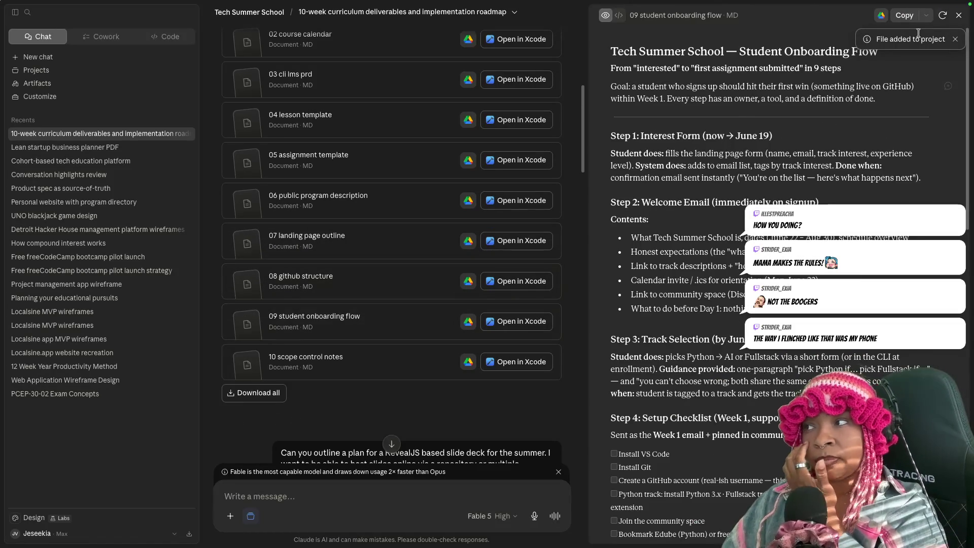
pyautogui.click(924, 16)
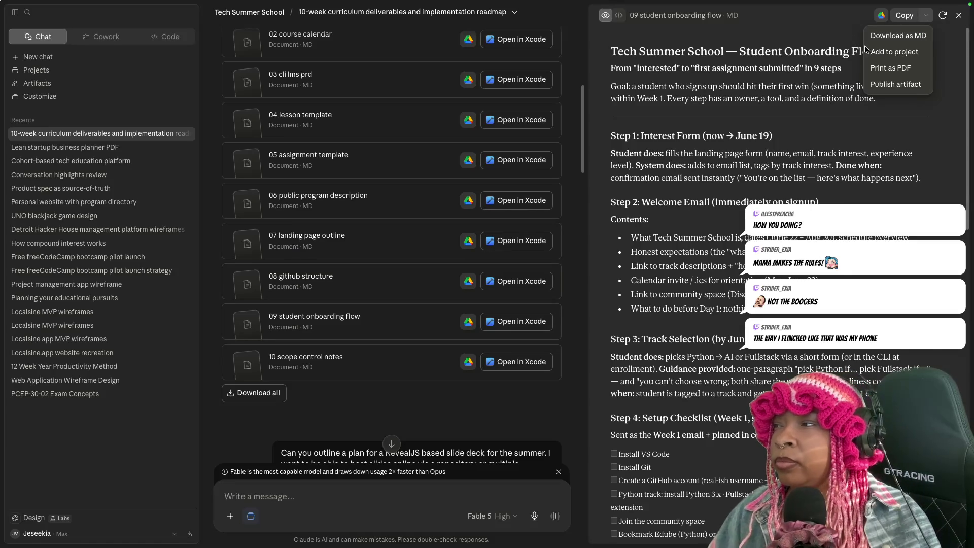
pyautogui.click(887, 52)
pyautogui.click(366, 358)
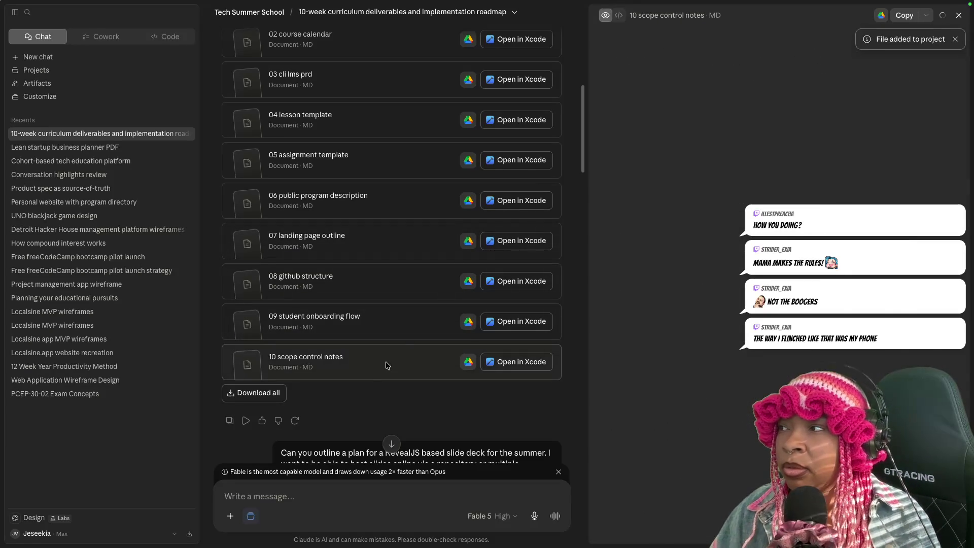
pyautogui.click(929, 17)
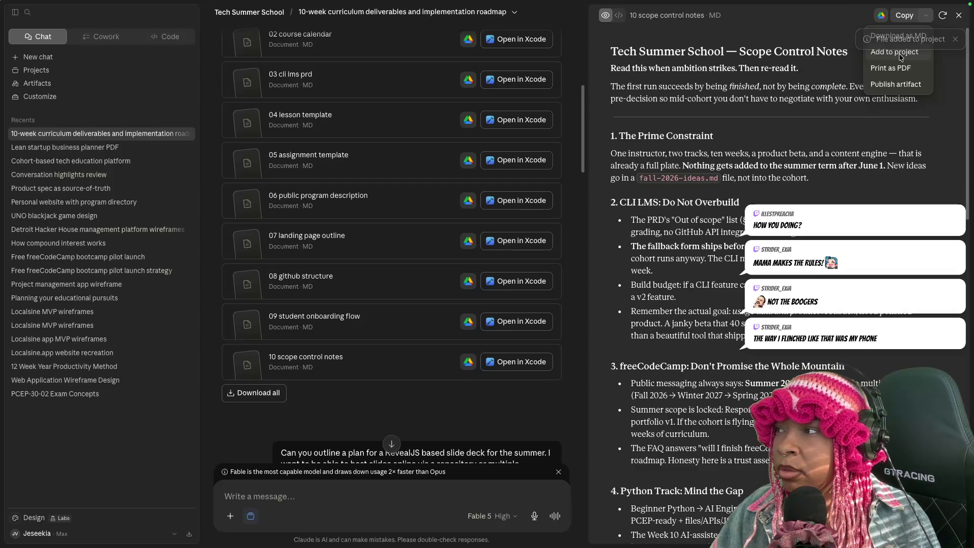
pyautogui.click(815, 88)
pyautogui.scroll(-5, 473, 331)
pyautogui.scroll(-5, 449, 332)
pyautogui.scroll(-5, 426, 332)
pyautogui.scroll(-5, 403, 333)
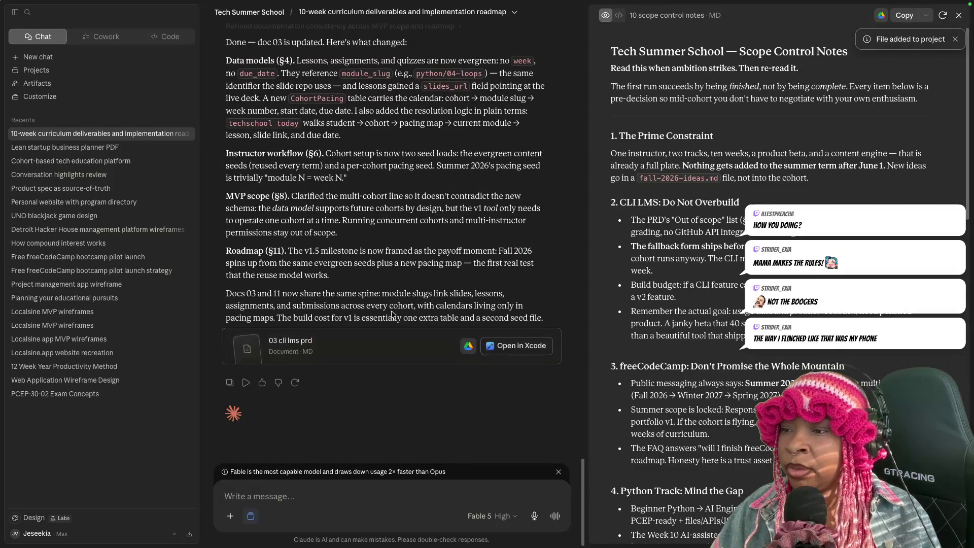
pyautogui.scroll(3, 398, 319)
pyautogui.scroll(1, 395, 312)
pyautogui.scroll(5, 402, 305)
pyautogui.scroll(1, 399, 289)
pyautogui.scroll(3, 390, 235)
pyautogui.scroll(3, 376, 167)
pyautogui.scroll(1, 375, 129)
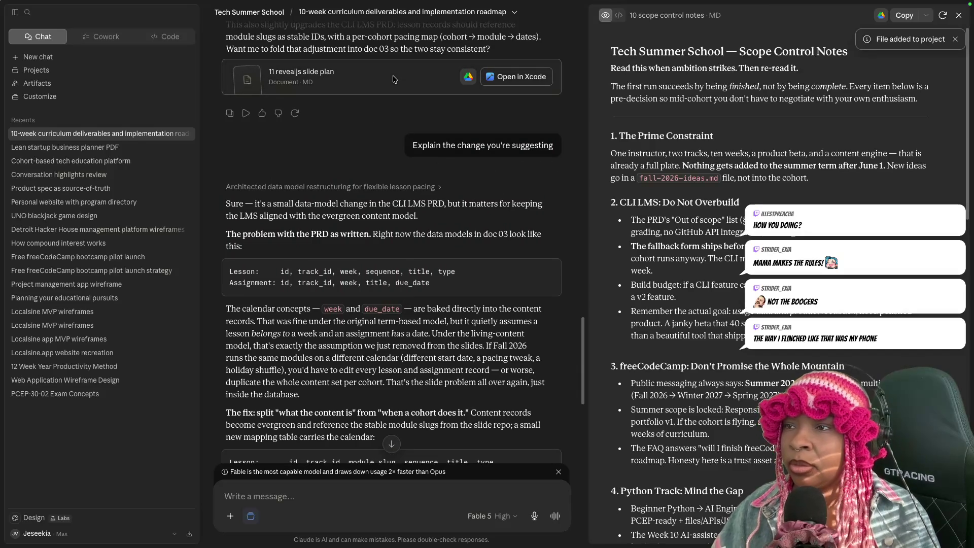
# - Add the 11 revealjs slide plan to the project, then go to the Projects list
pyautogui.click(392, 88)
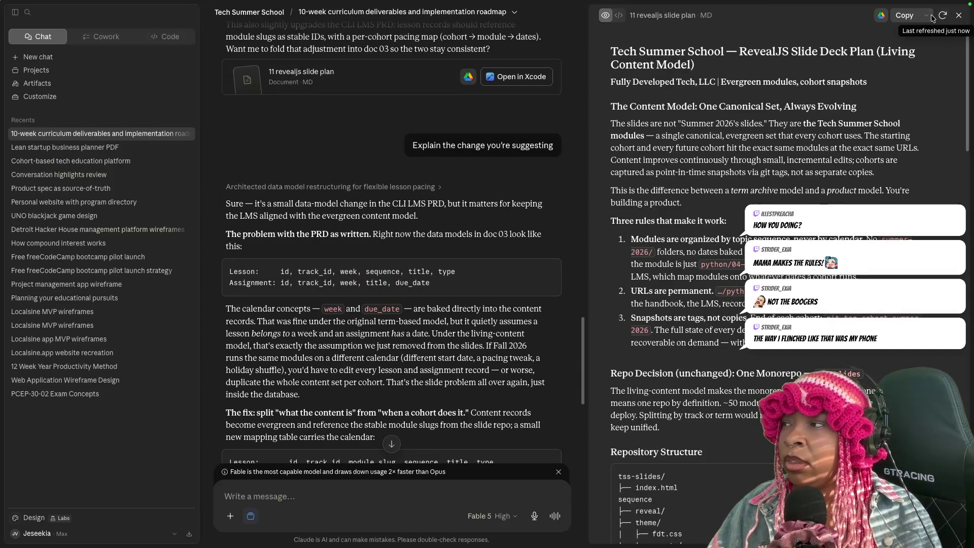
pyautogui.scroll(-5, 449, 290)
pyautogui.scroll(-5, 449, 290)
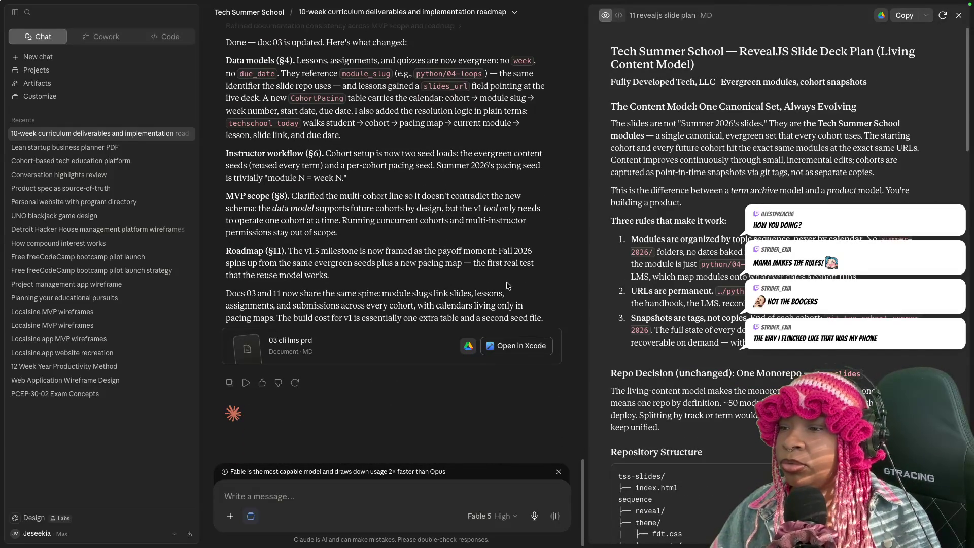
pyautogui.click(928, 17)
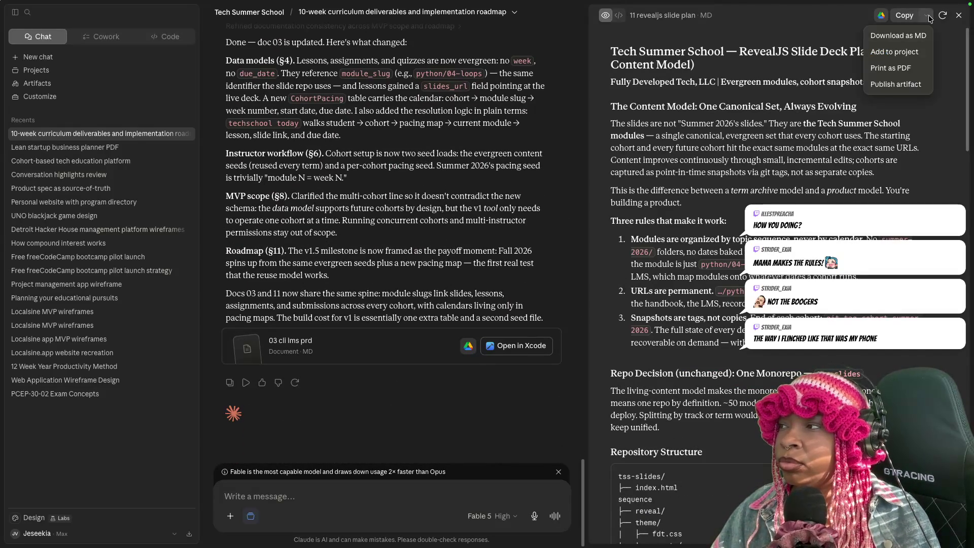
pyautogui.click(906, 51)
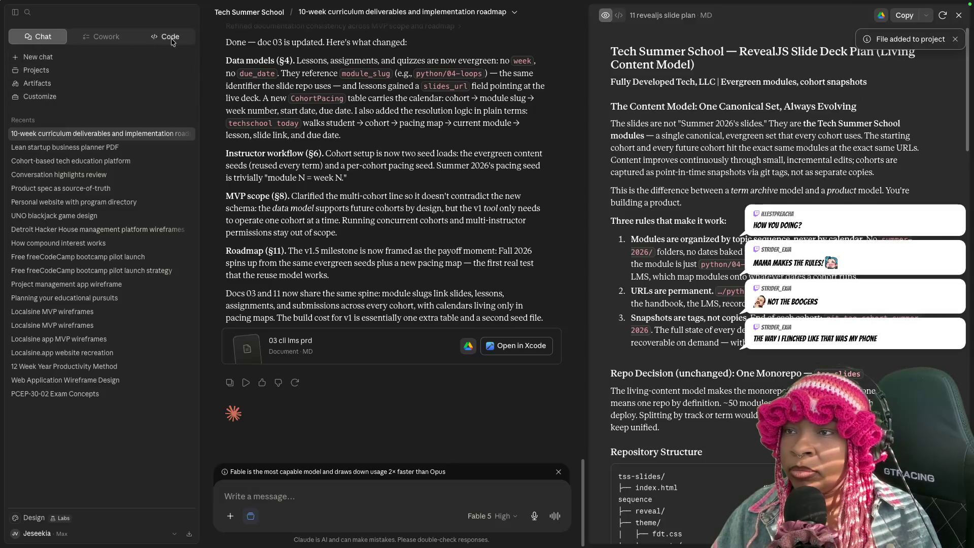
pyautogui.click(35, 70)
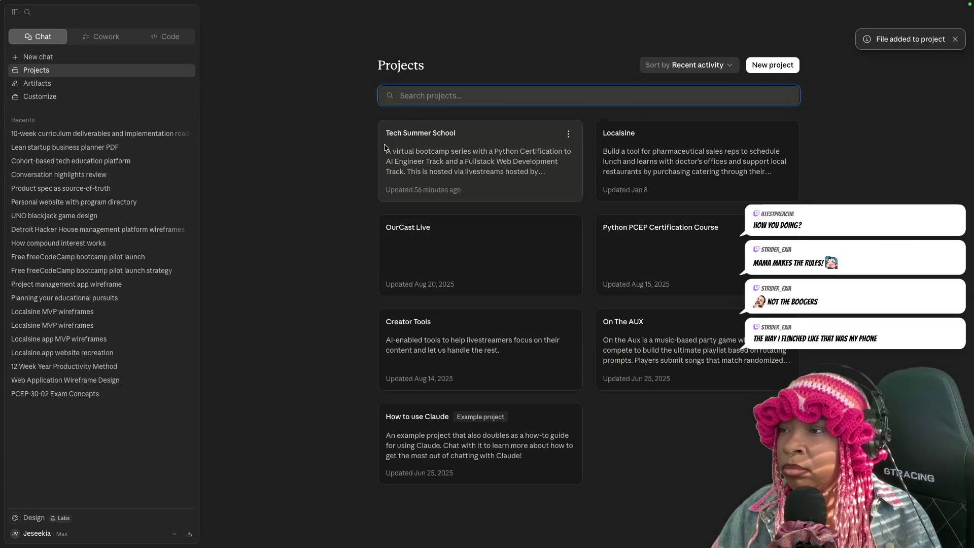
# - Enter the Tech Summer School project and glance at its management options
pyautogui.click(508, 145)
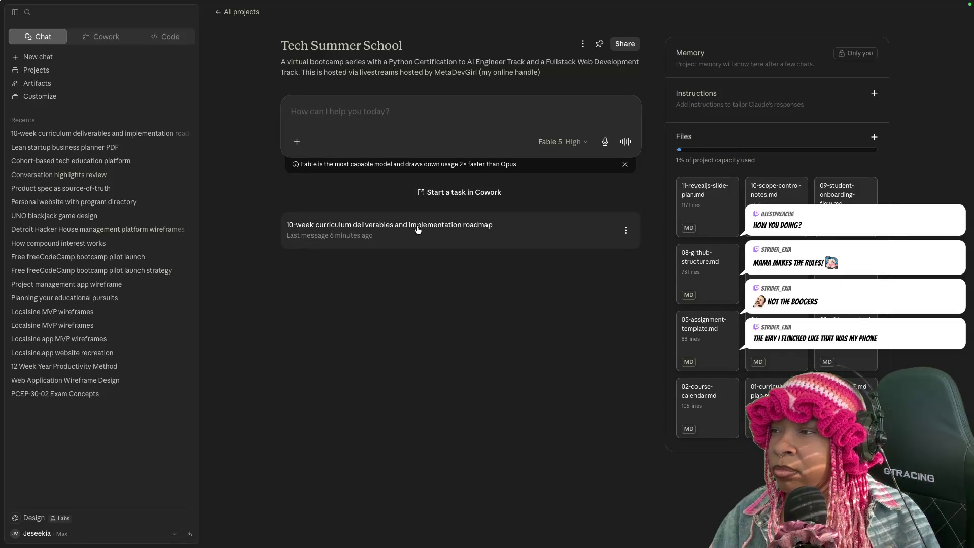
pyautogui.click(583, 45)
pyautogui.click(560, 43)
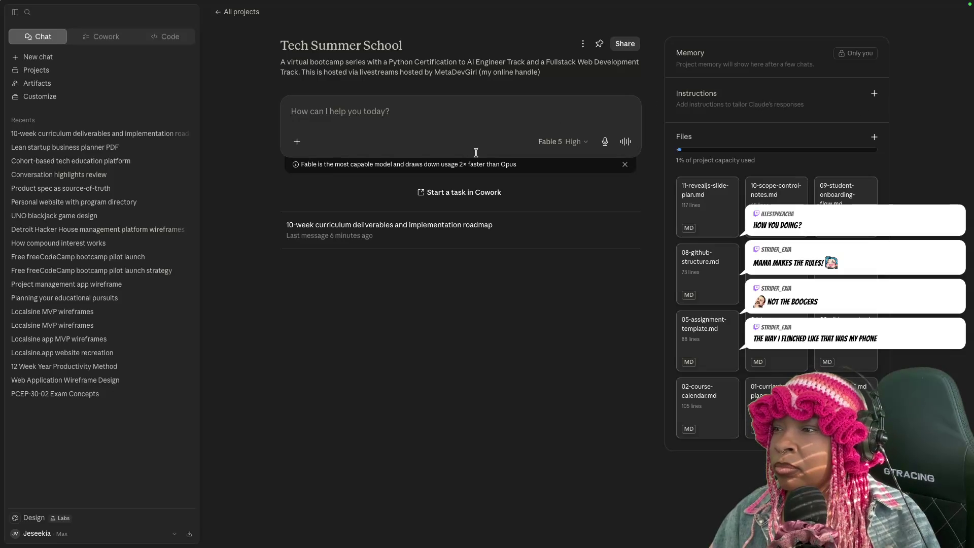
pyautogui.moveTo(297, 142)
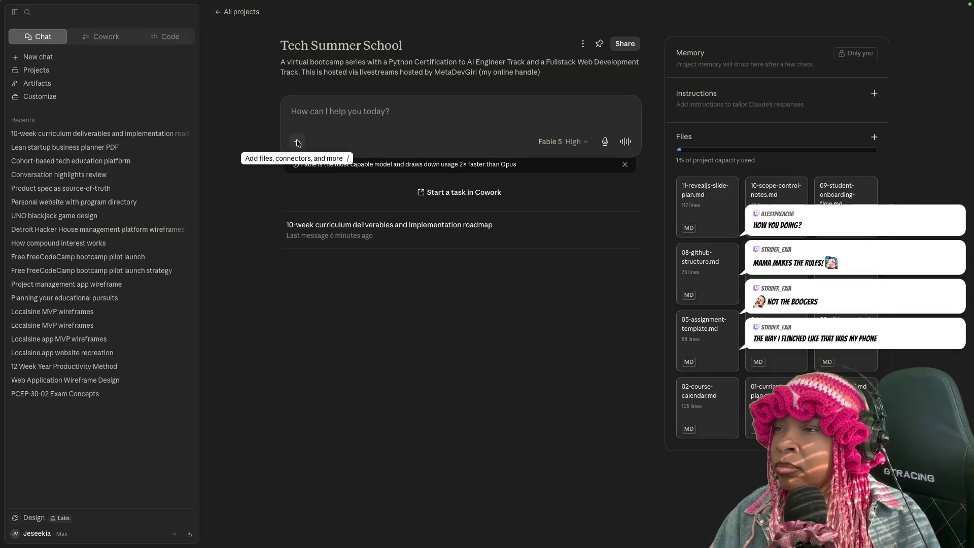
# - Choose Add from GitHub in the project and take the Try Claude Code offer
pyautogui.click(297, 141)
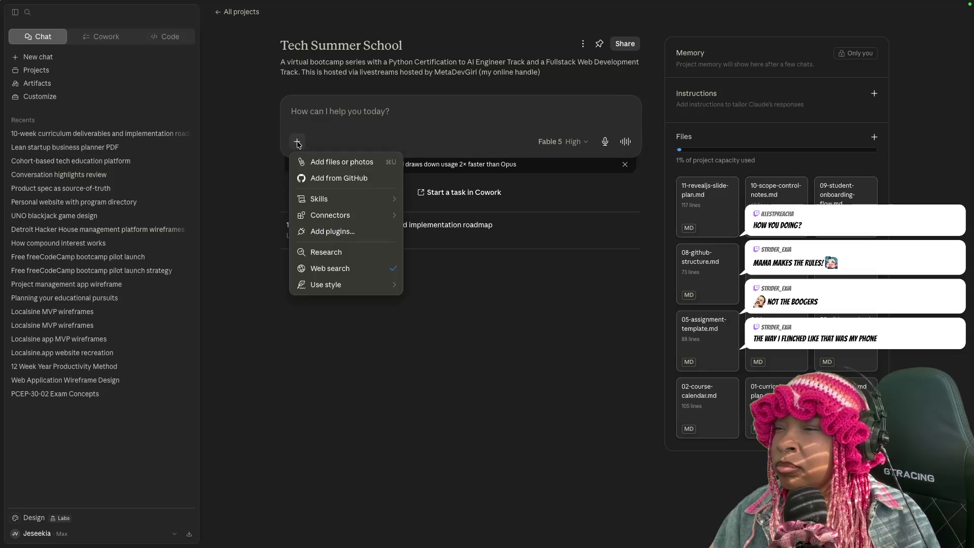
pyautogui.click(303, 180)
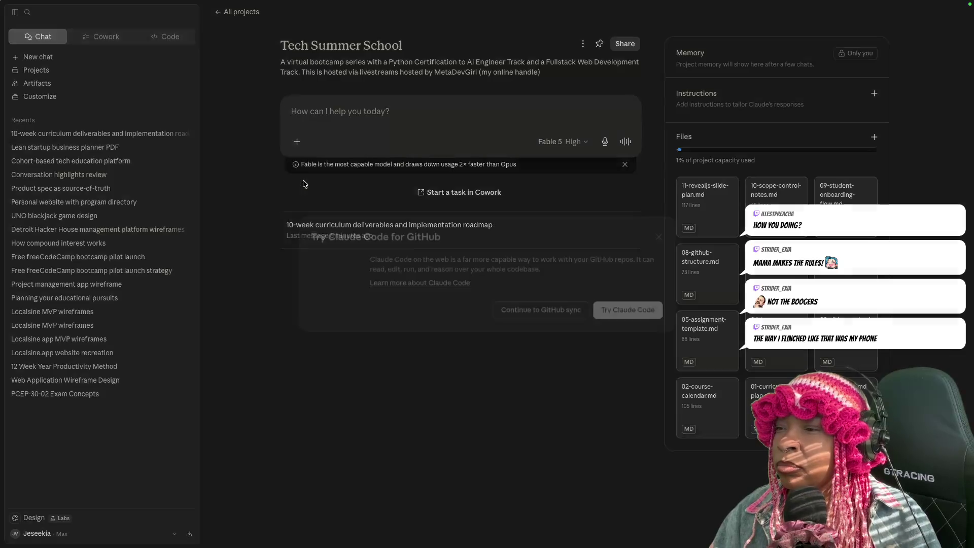
pyautogui.click(635, 311)
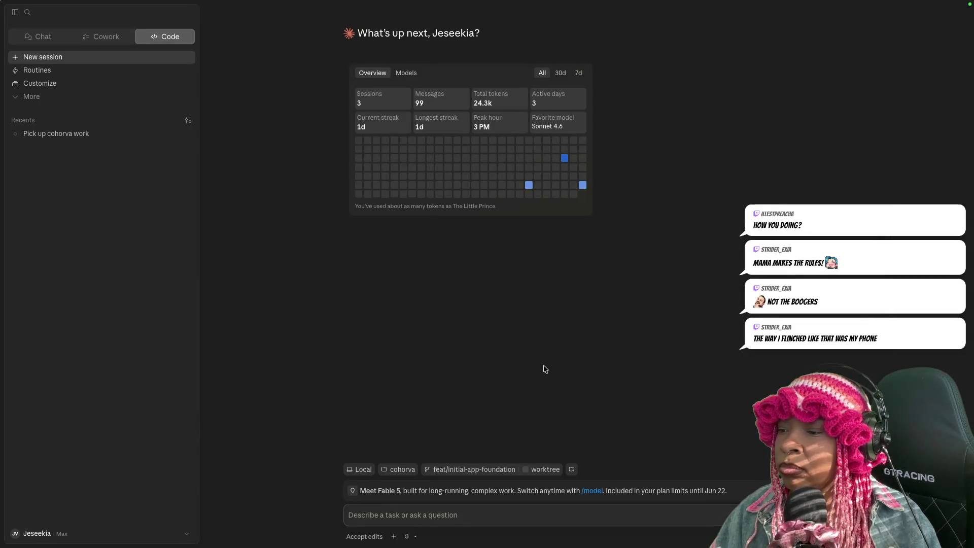
pyautogui.write('How do I')
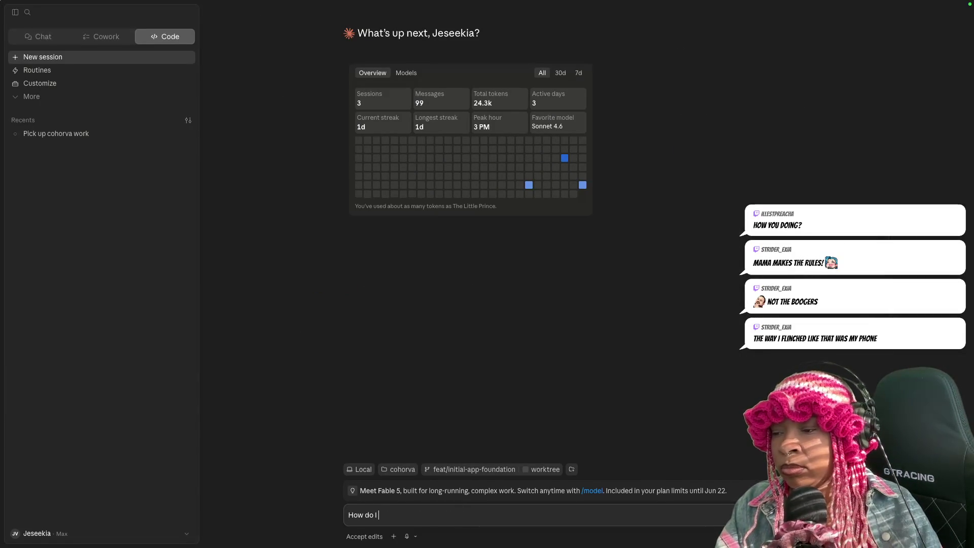
pyautogui.write(' have you work on a project that I starte')
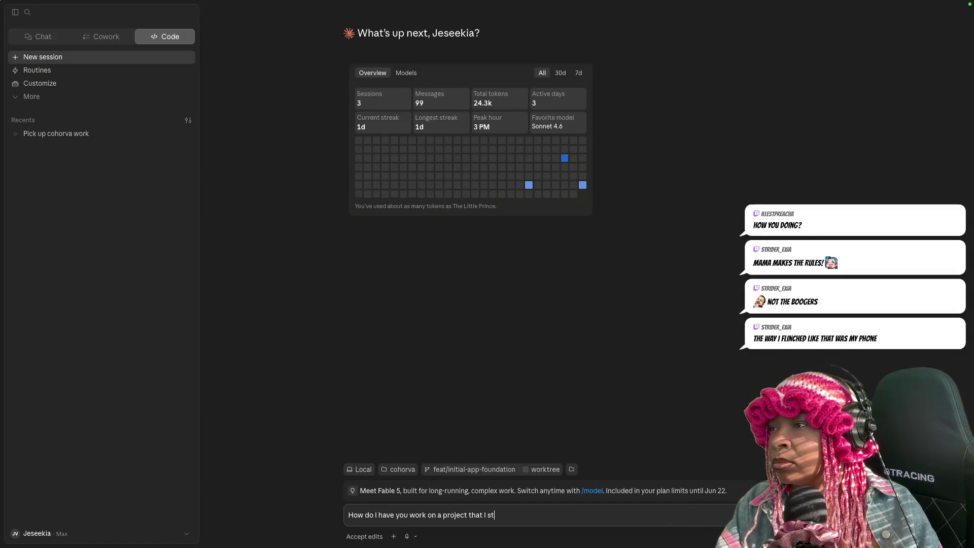
pyautogui.write('d in chat')
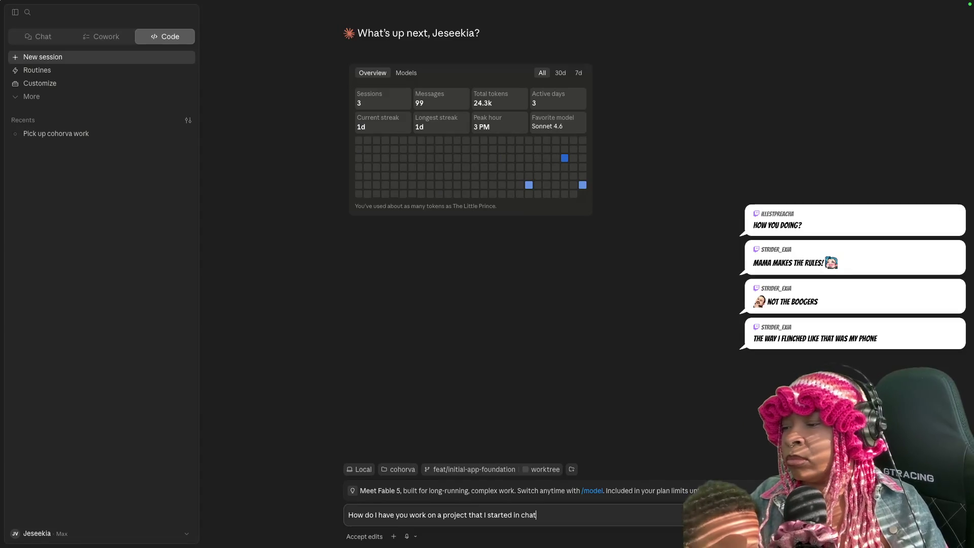
pyautogui.write('?')
# - Send the question asking how to continue a chat-started project in Claude Code
pyautogui.press('Return')
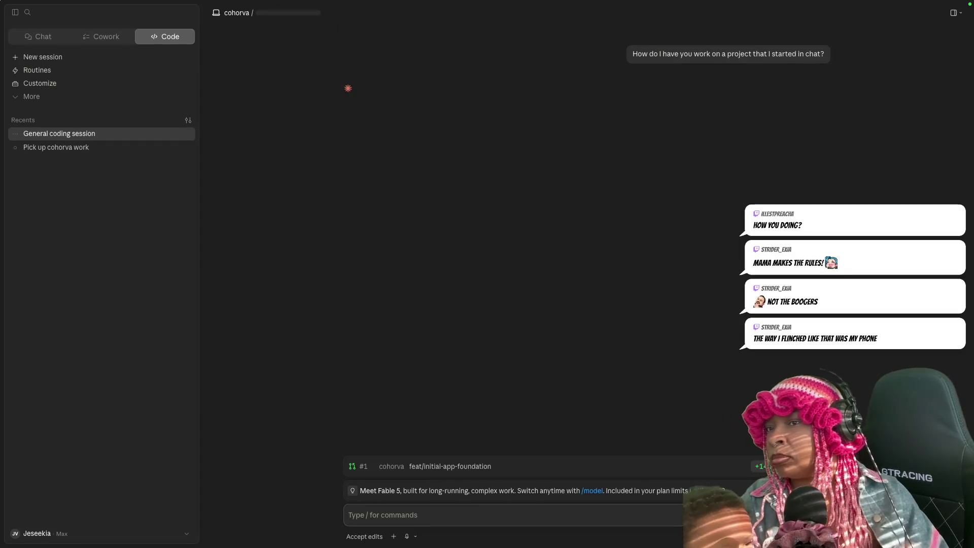
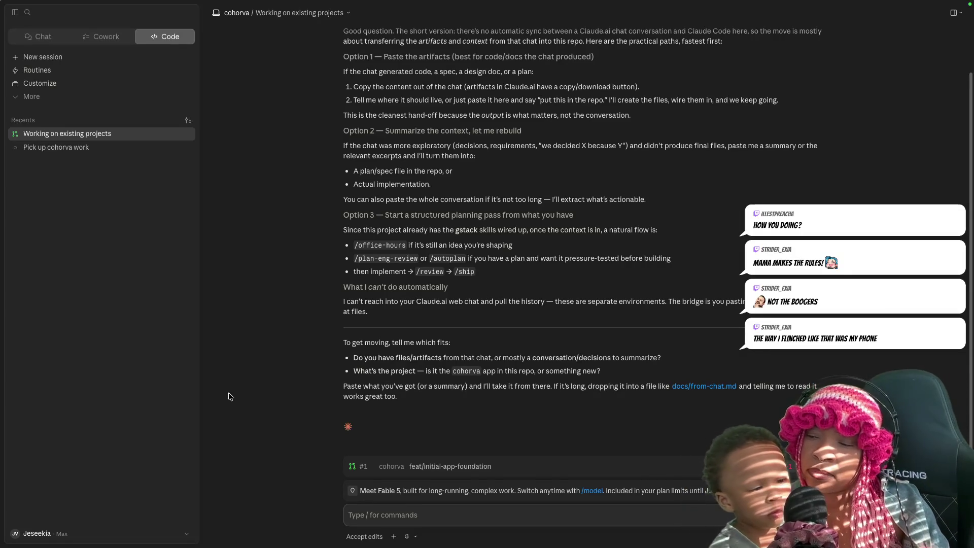
pyautogui.write("It's the T")
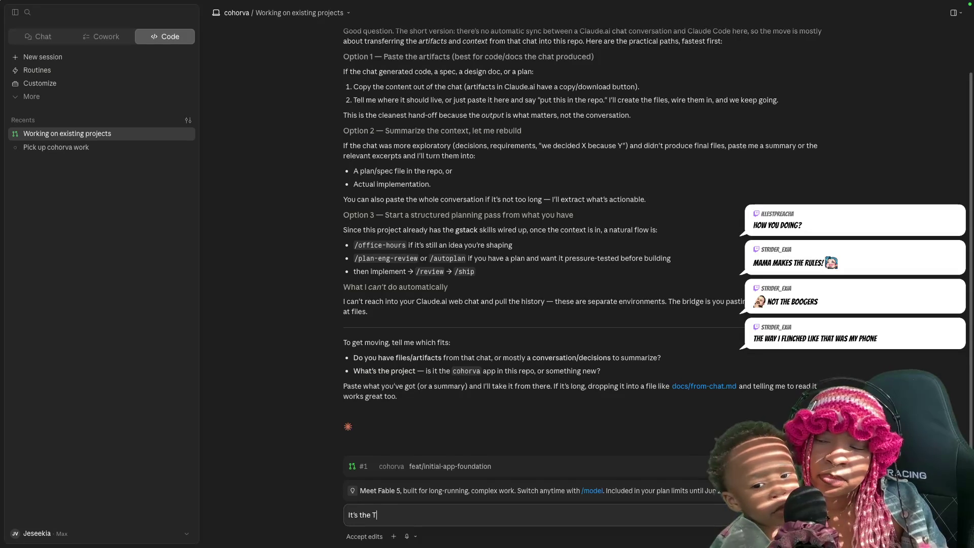
pyautogui.write('ech Summer School project')
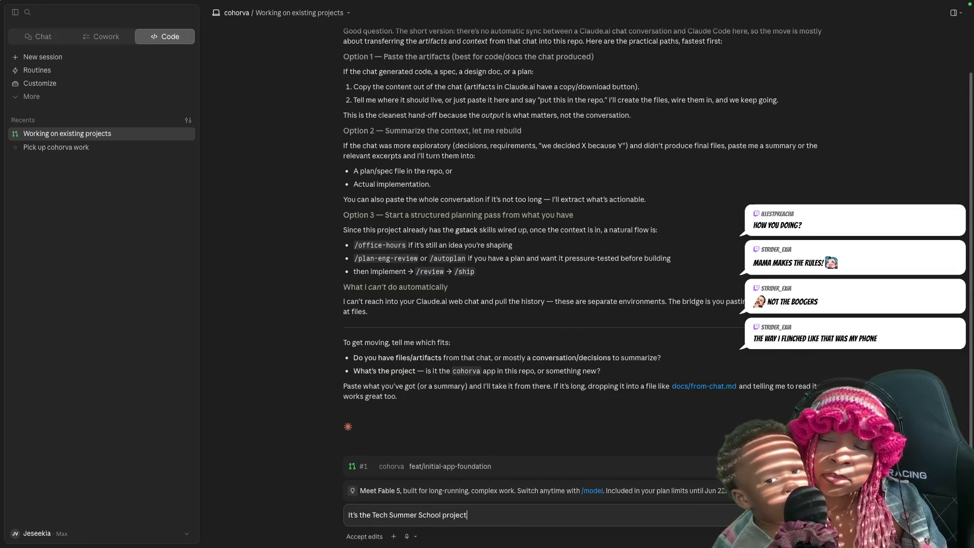
# - Reply that it's the Tech Summer School project, not in this repo, but another Claude project
pyautogui.press('Return')
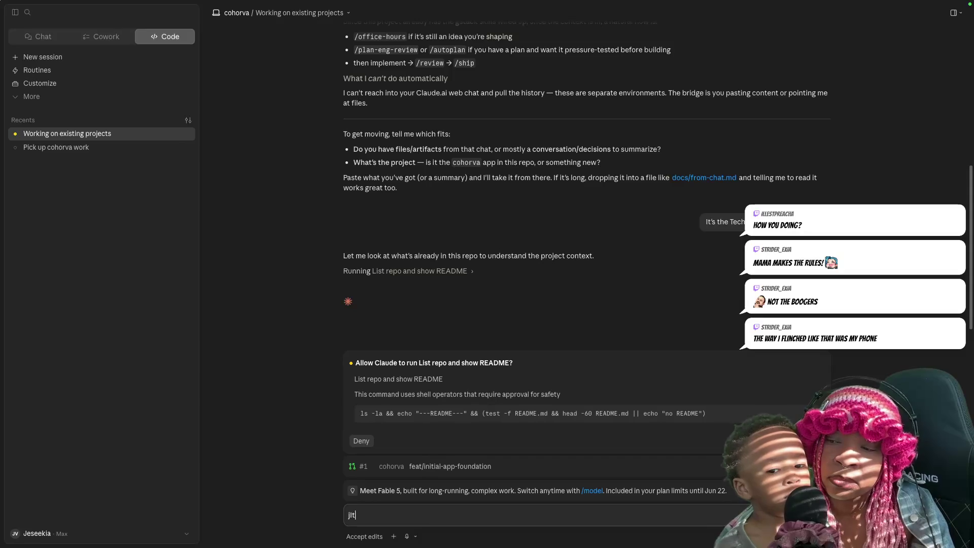
pyautogui.press('BackSpace')
pyautogui.write('I')
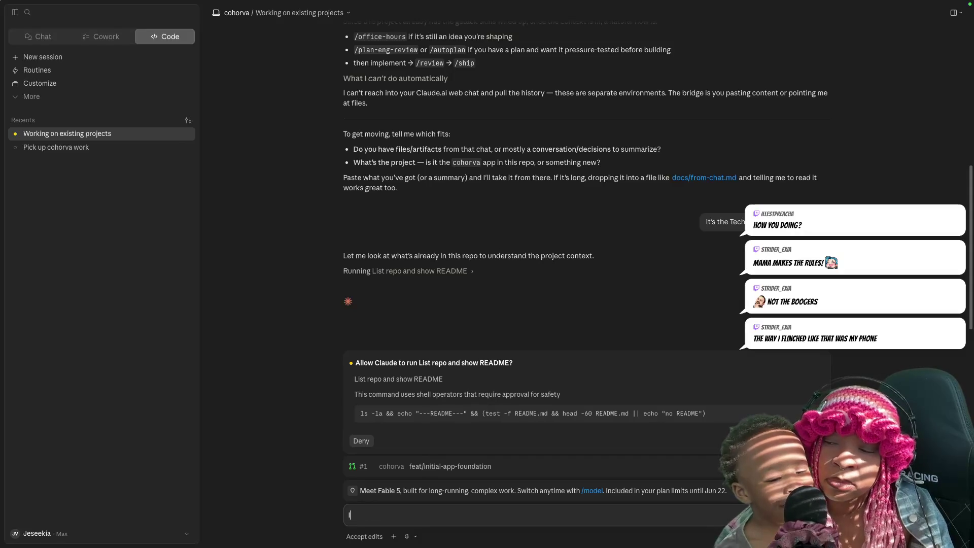
pyautogui.write('t is not in this repo')
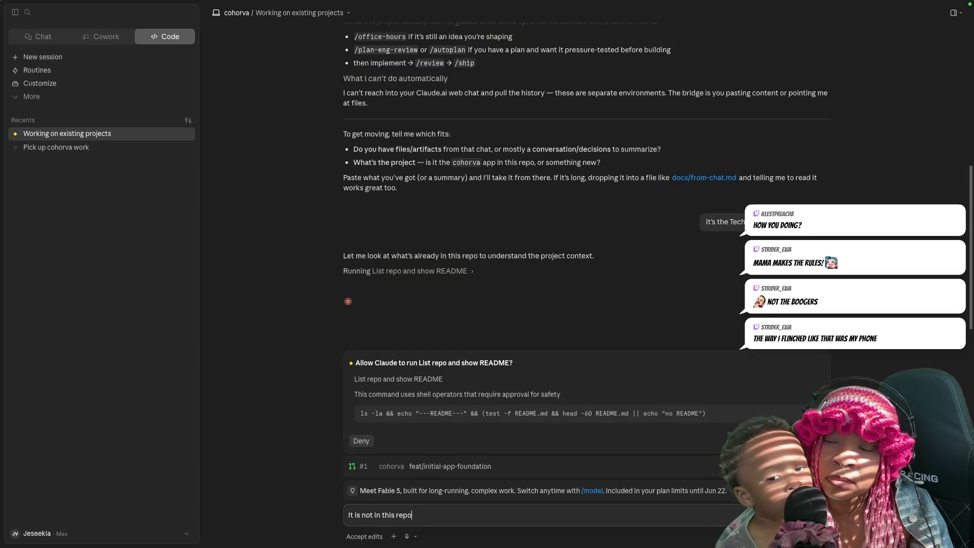
pyautogui.press('Return')
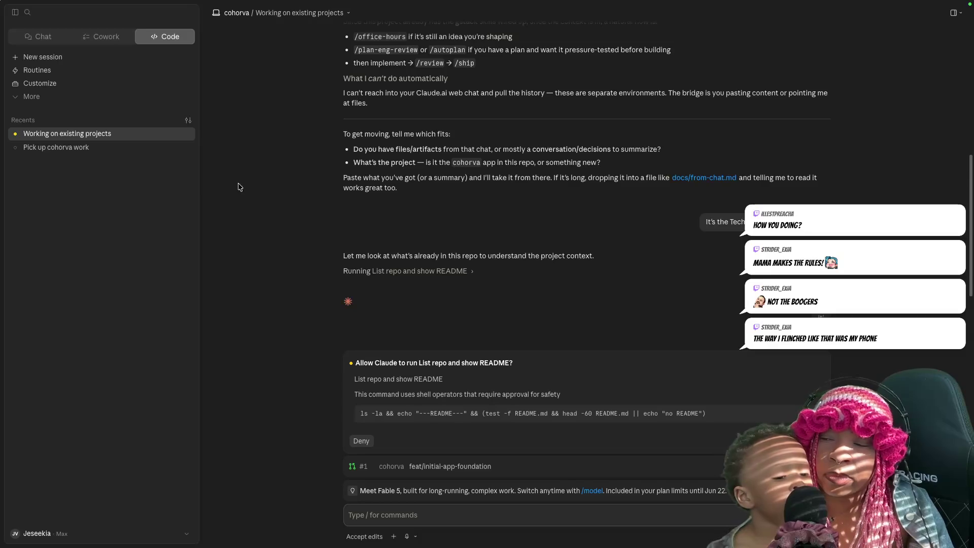
pyautogui.write('Tech summer school is a')
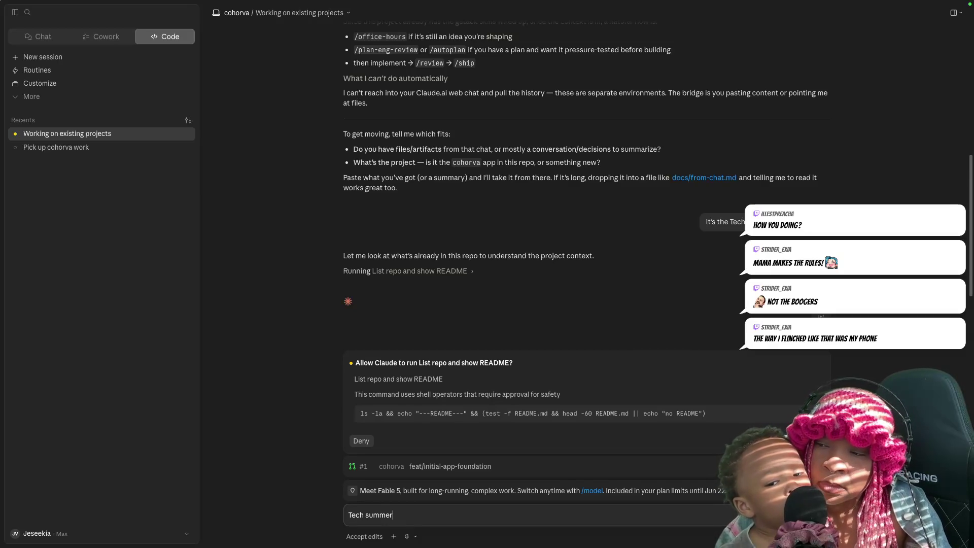
pyautogui.write('nother claude p')
pyautogui.press('BackSpace')
pyautogui.press('BackSpace')
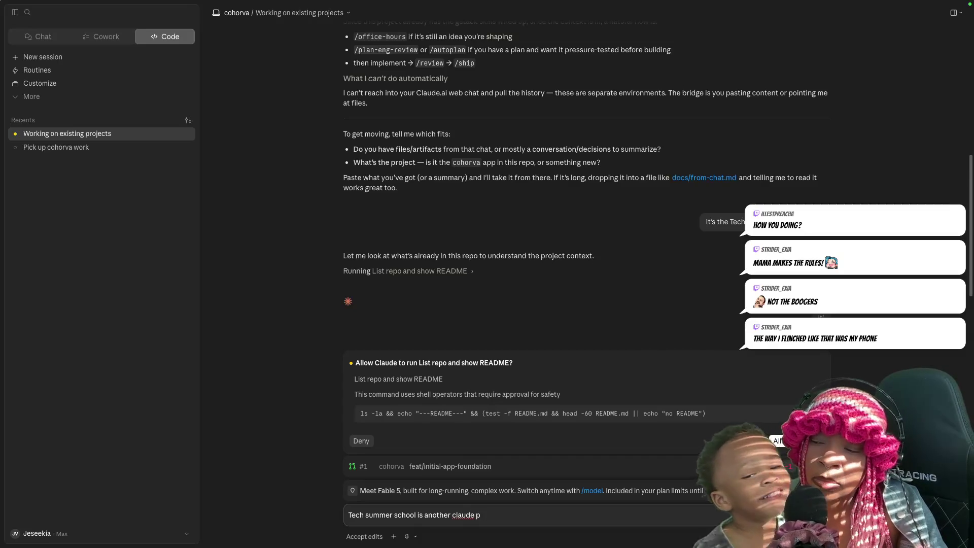
pyautogui.write('roject')
pyautogui.press('Return')
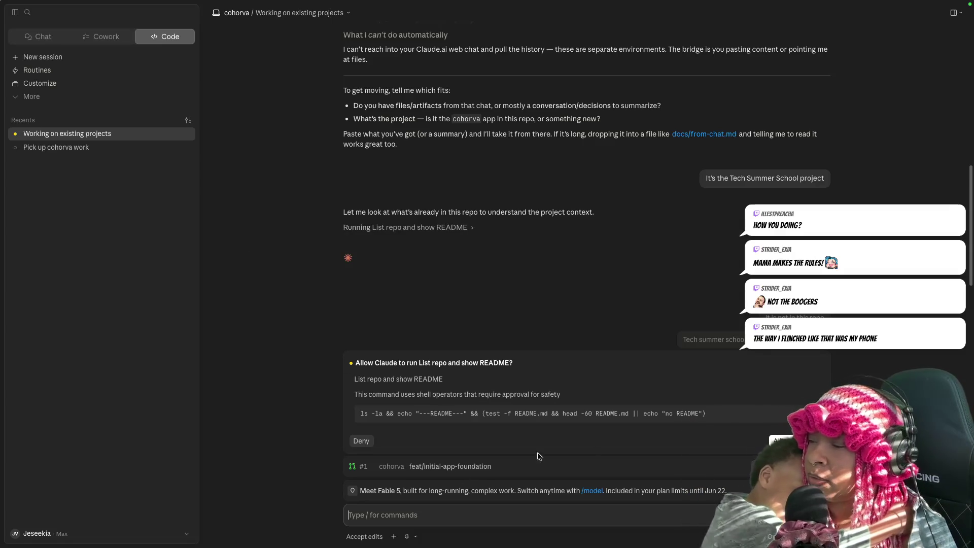
# - Allow Claude to list the repo and show README, then start a custom answer to its question
pyautogui.click(784, 449)
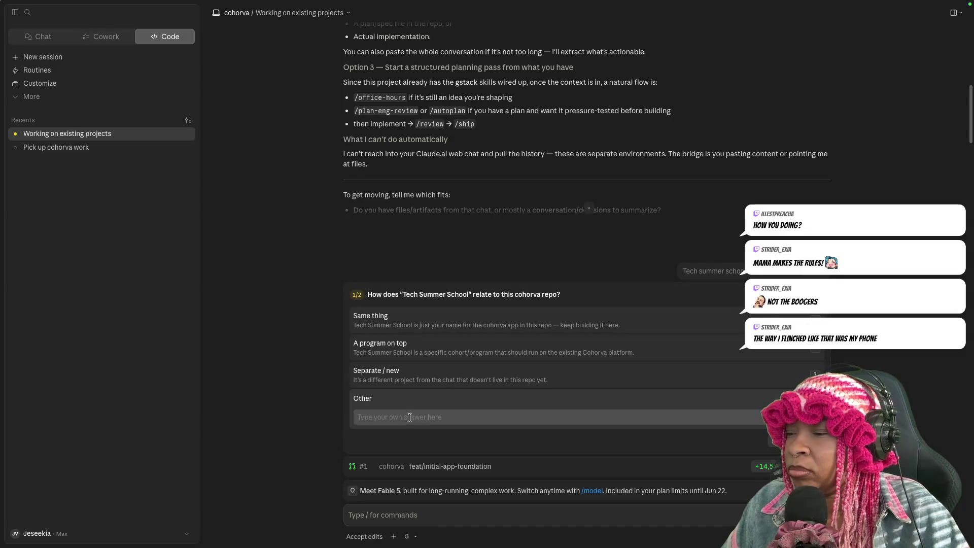
pyautogui.click(410, 417)
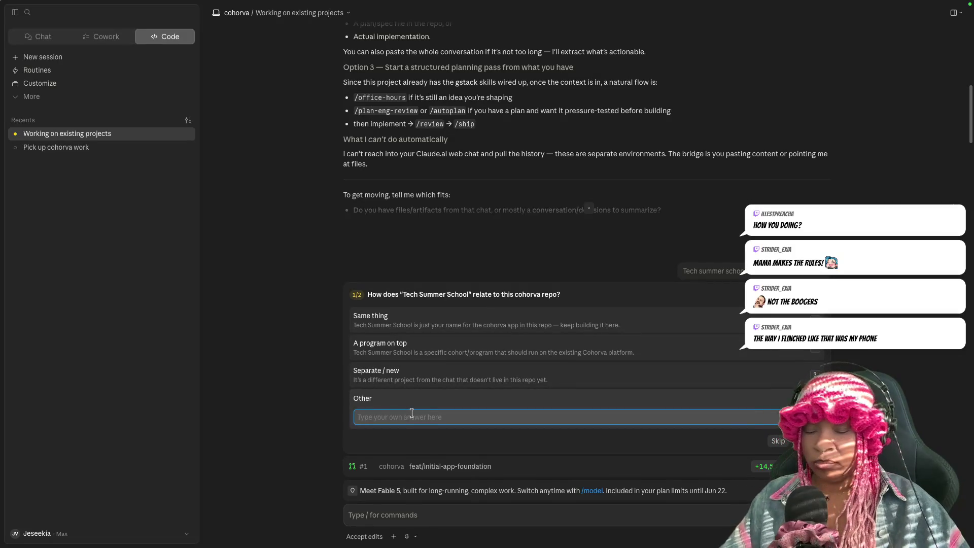
pyautogui.write('It is a separate')
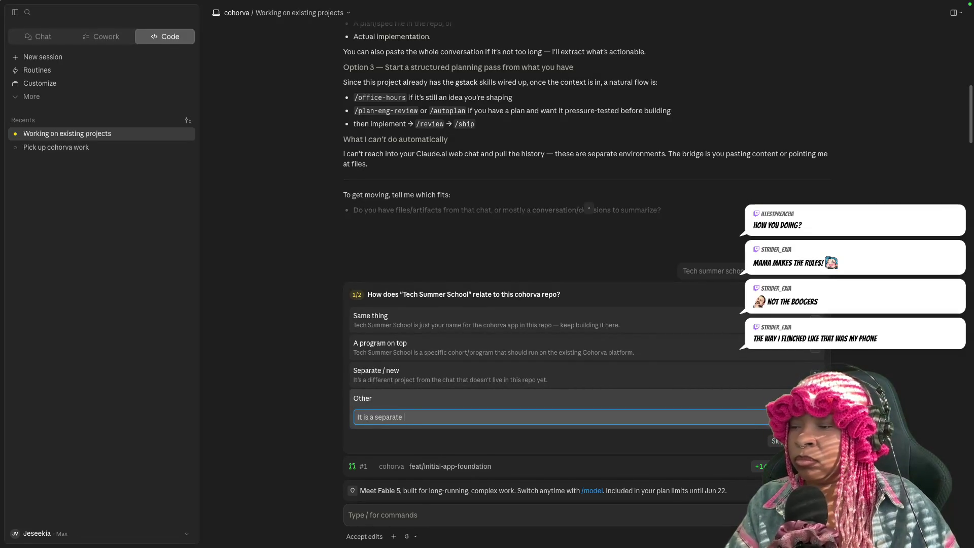
# - Answer that Tech Summer School is separate from cohorva with its own tooling and repos, and that the chat produced files, code and artifacts
pyautogui.press('BackSpace')
pyautogui.write('jectg tha')
pyautogui.press('BackSpace')
pyautogui.press('BackSpace')
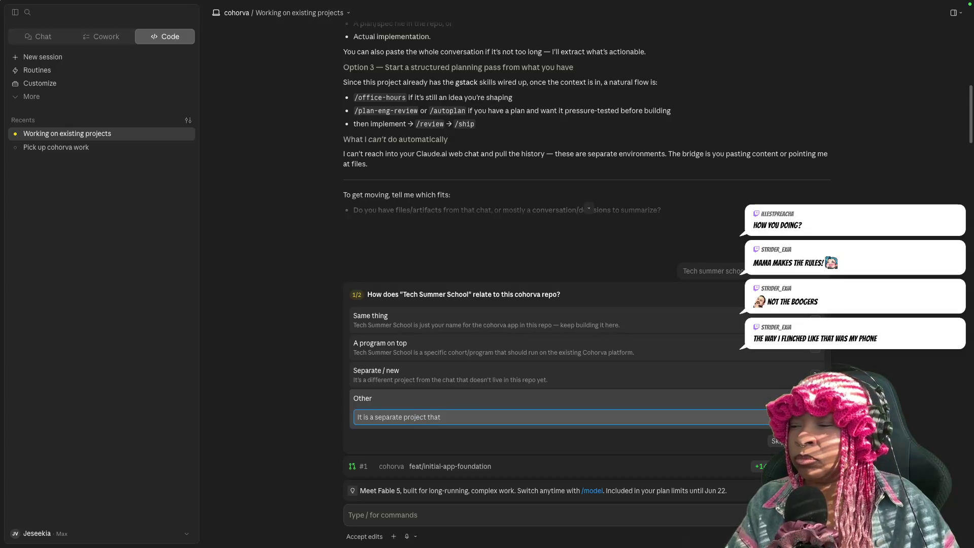
pyautogui.write("AY use cohorva, but it's tool")
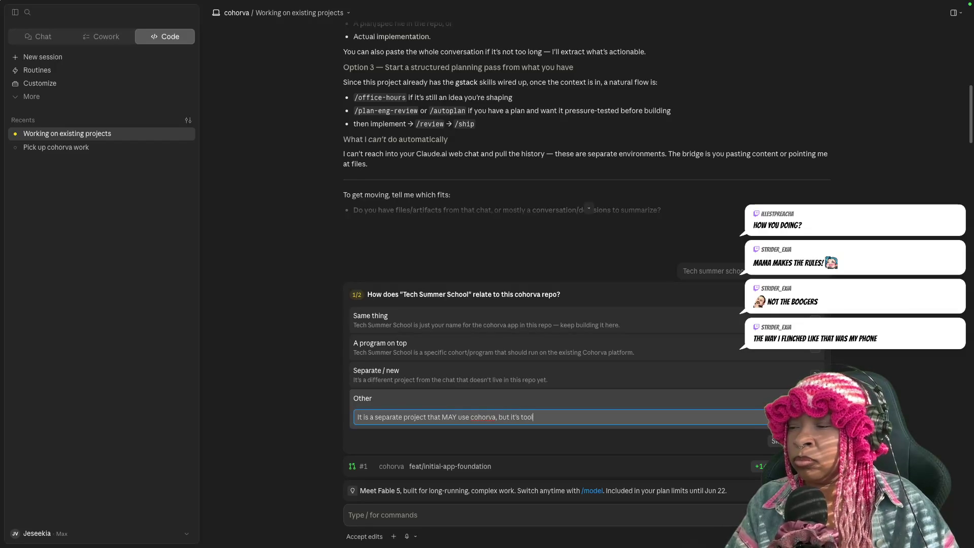
pyautogui.write('ing and')
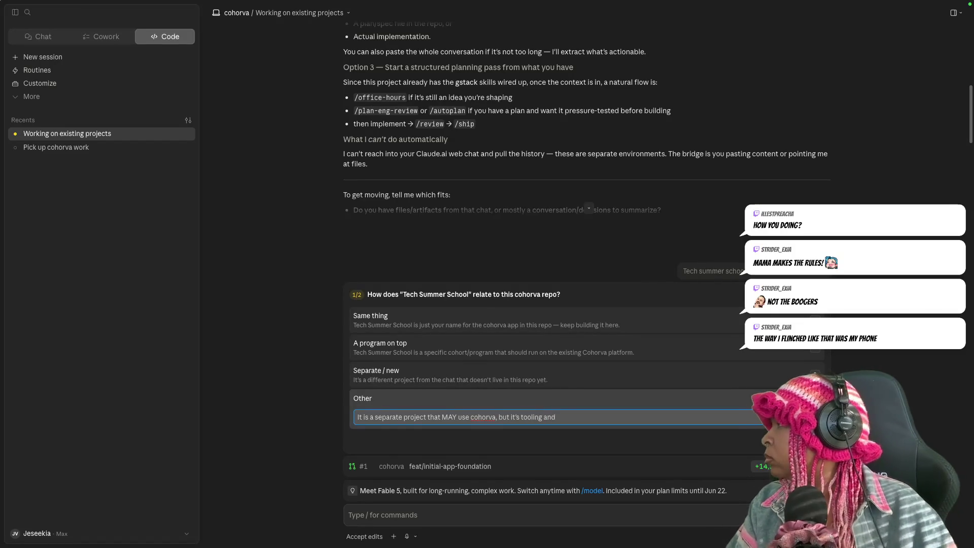
pyautogui.write(' ie')
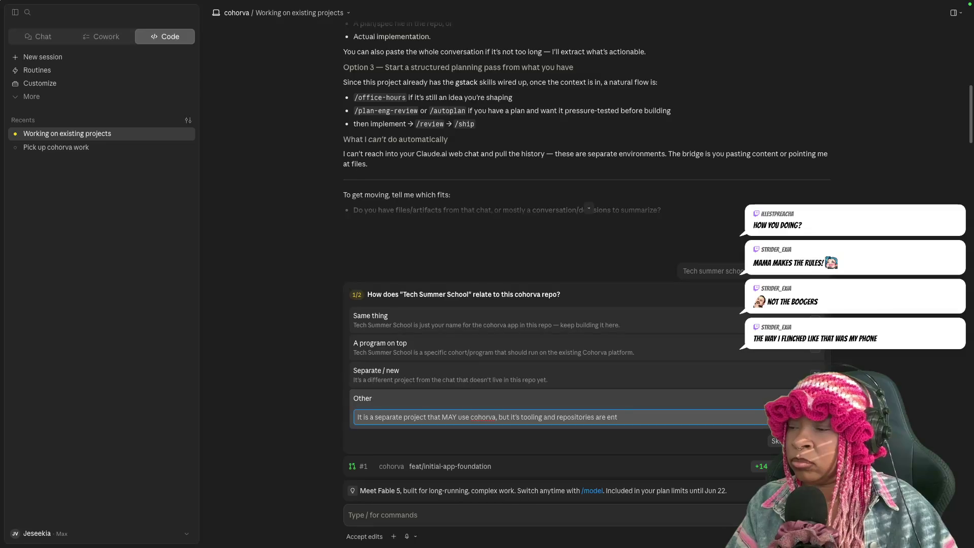
pyautogui.press('BackSpace')
pyautogui.write('will b')
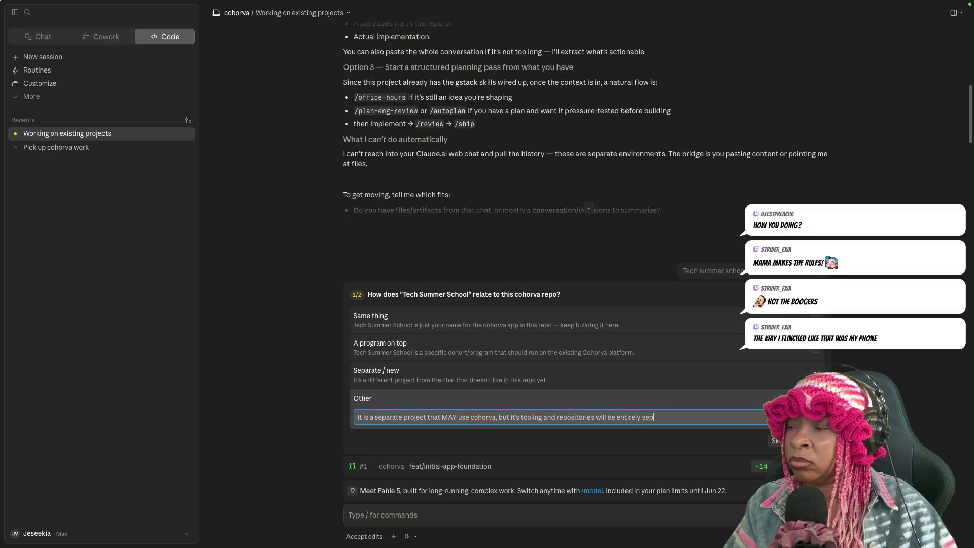
pyautogui.press('Return')
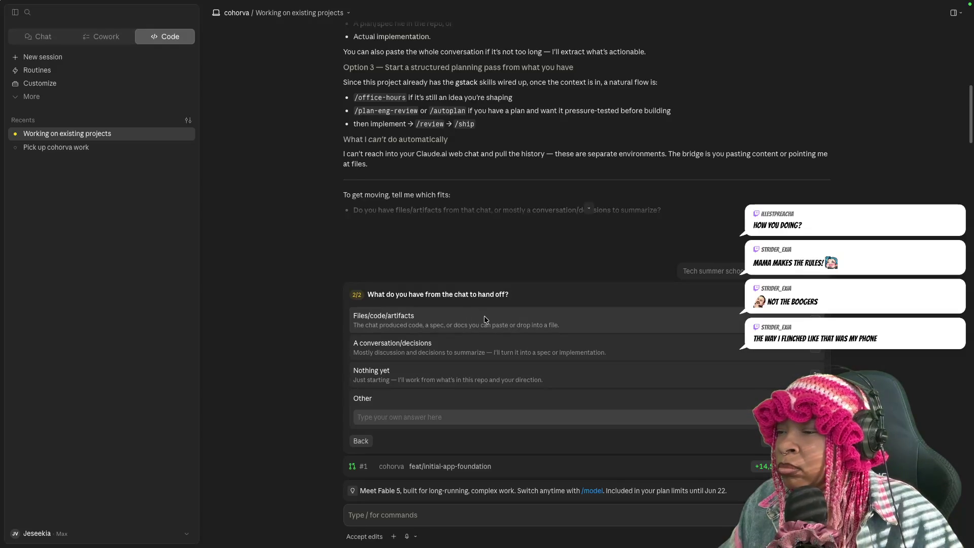
pyautogui.click(485, 318)
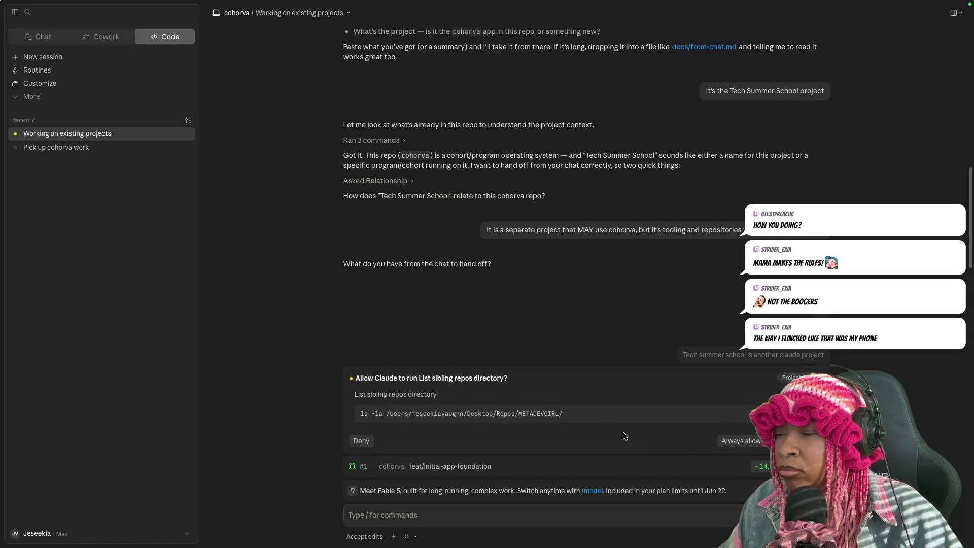
# - Allow Claude to list the sibling repos directory and receive its hand-off plan
pyautogui.click(361, 442)
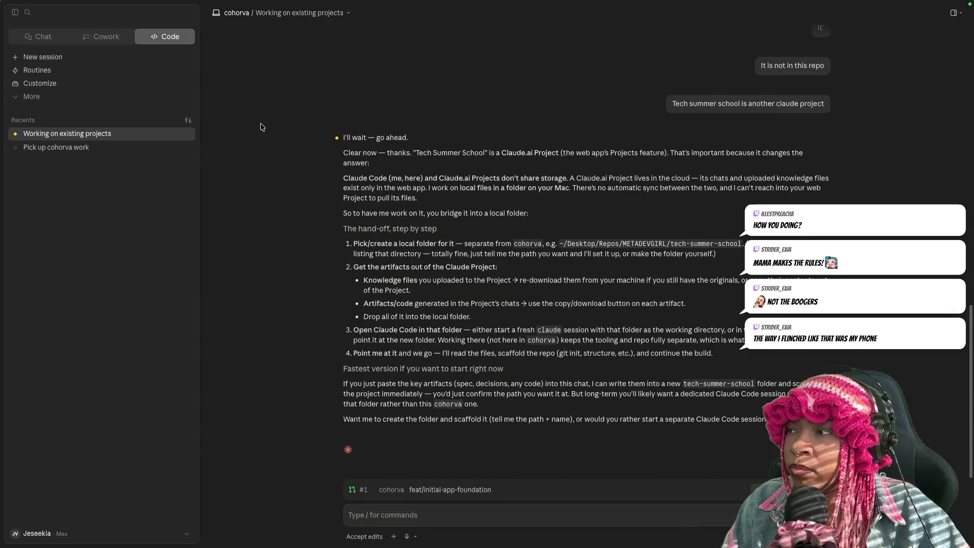
# - Switch between Cowork, Code and Chat to view the Tech Summer School project's uploaded files
pyautogui.click(389, 492)
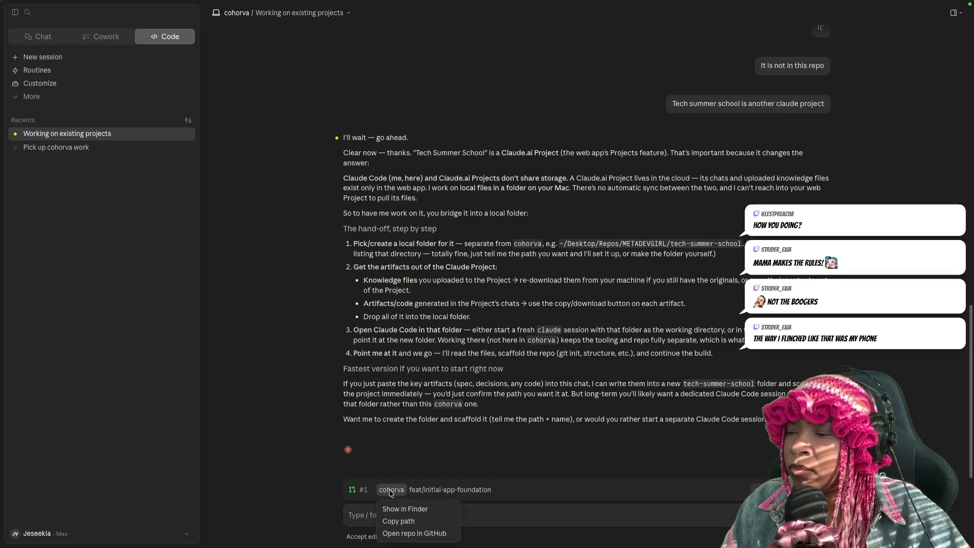
pyautogui.click(493, 515)
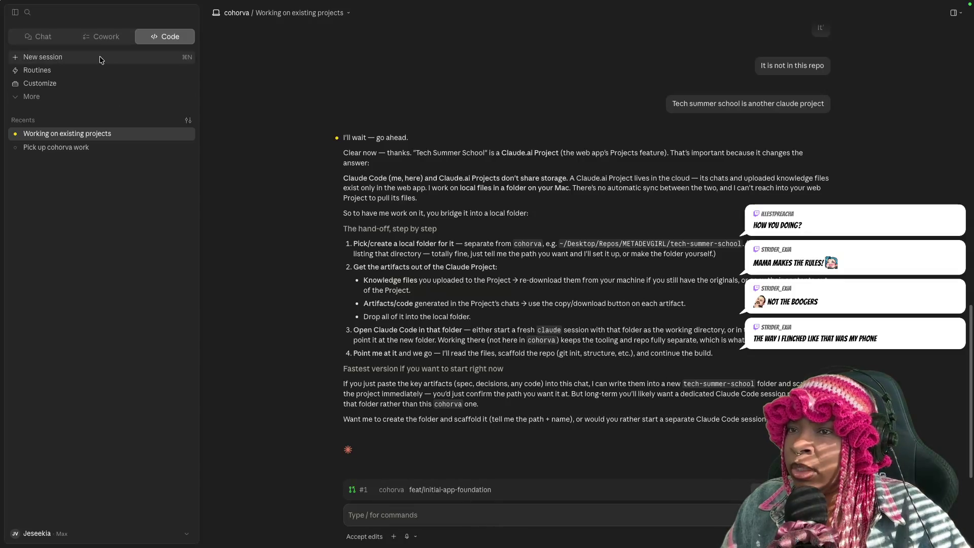
pyautogui.moveTo(101, 132)
pyautogui.scroll(3, 228, 171)
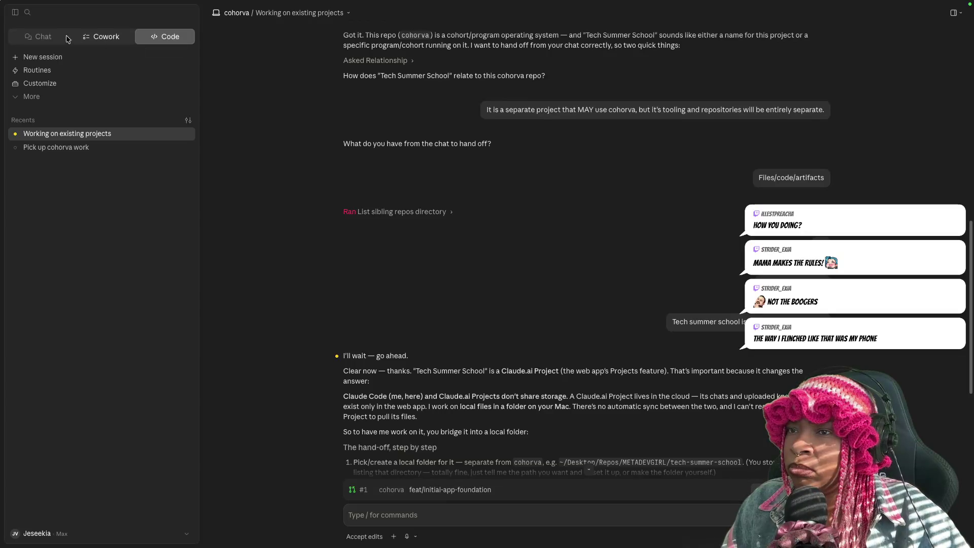
pyautogui.click(106, 38)
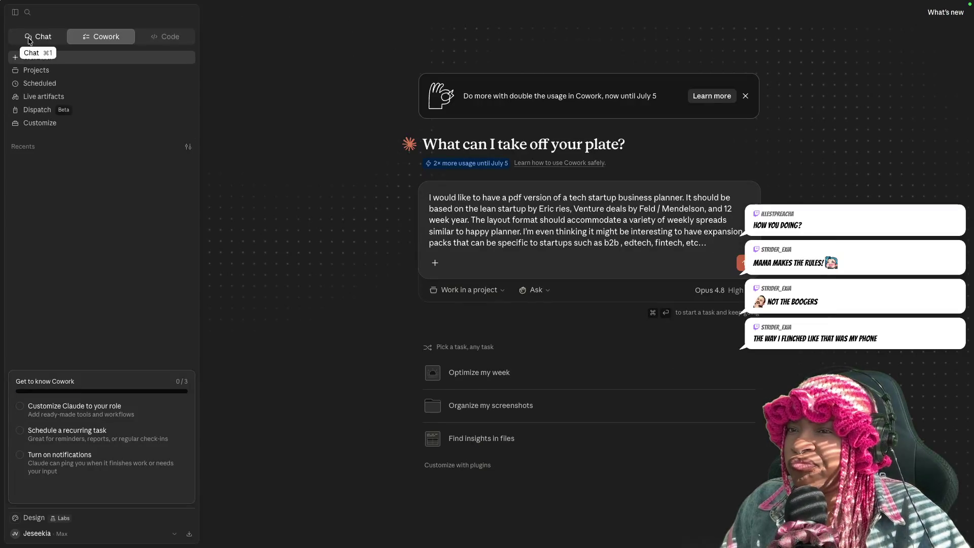
pyautogui.click(30, 38)
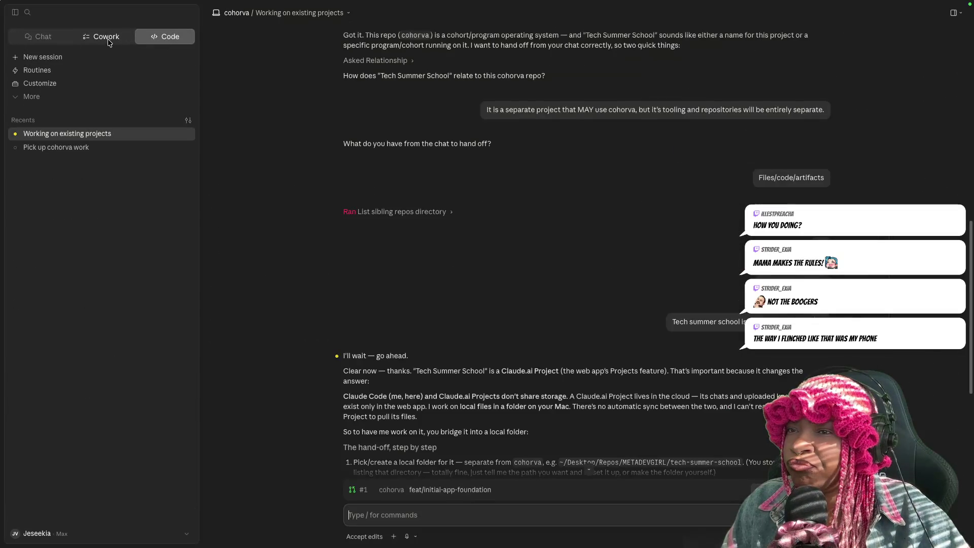
pyautogui.click(107, 37)
pyautogui.click(42, 36)
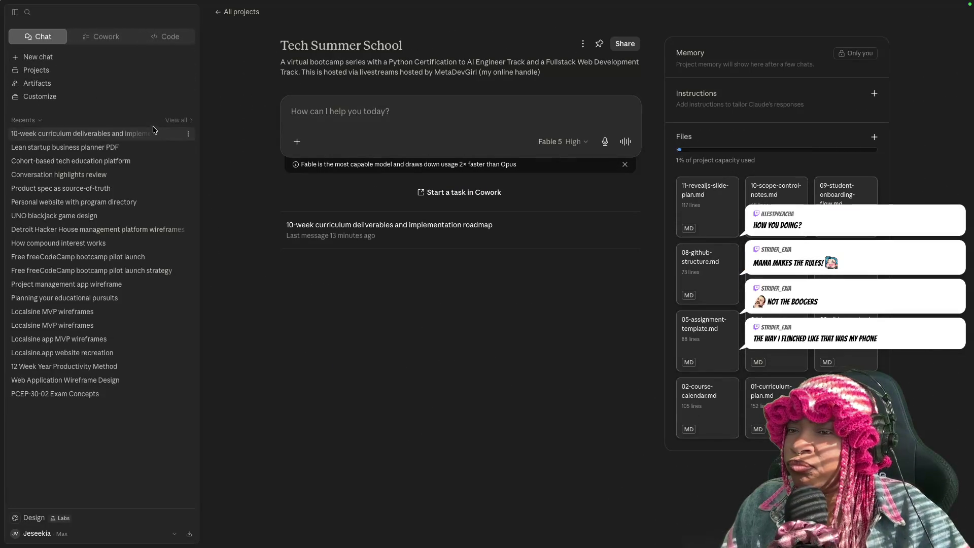
pyautogui.moveTo(55, 393)
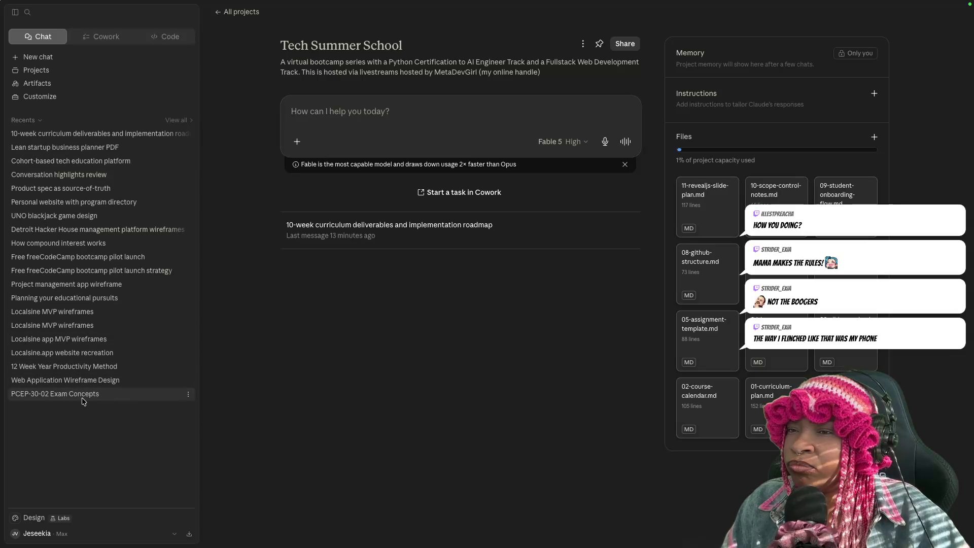
pyautogui.click(169, 37)
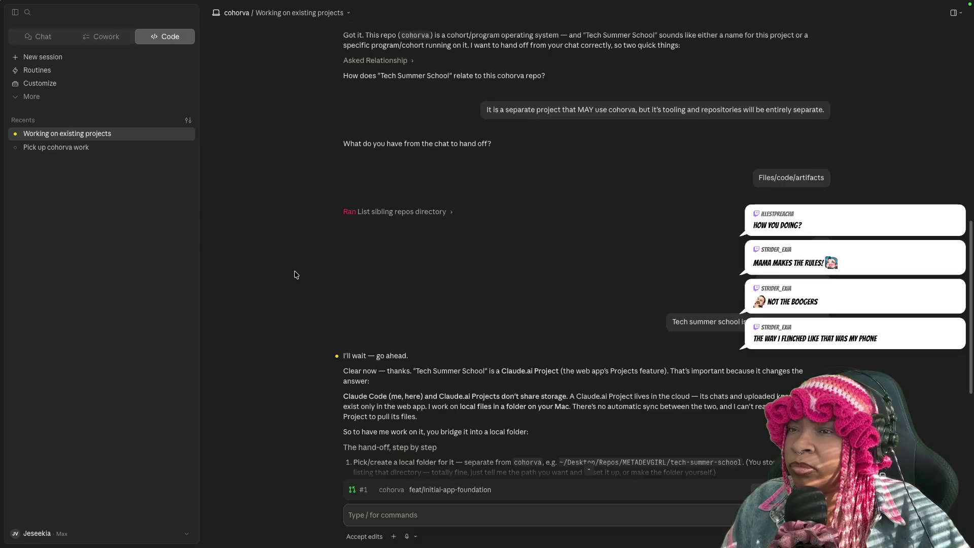
pyautogui.click(50, 41)
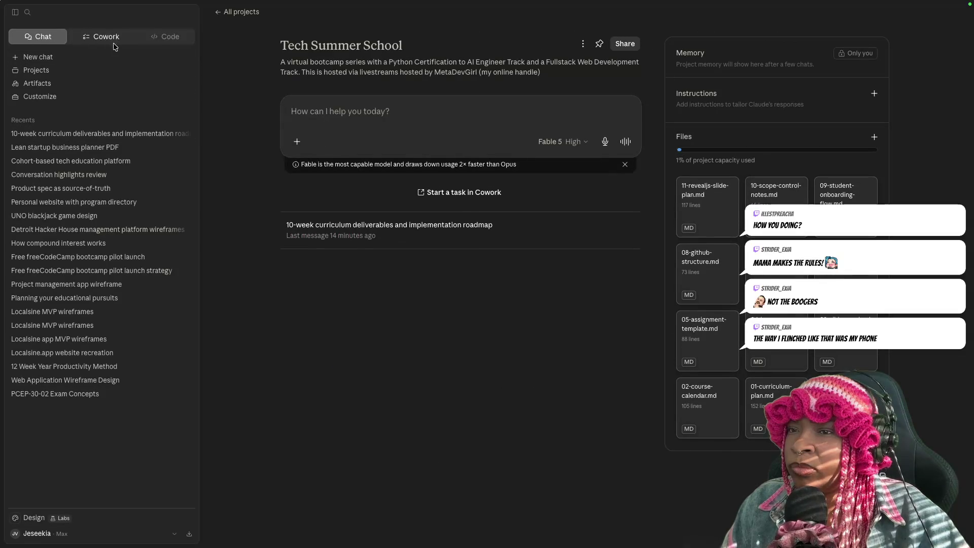
# - Check the Terminal window via Mission Control and return to the Claude desktop
pyautogui.hotkey('ctrl', 'Up')
pyautogui.click(293, 306)
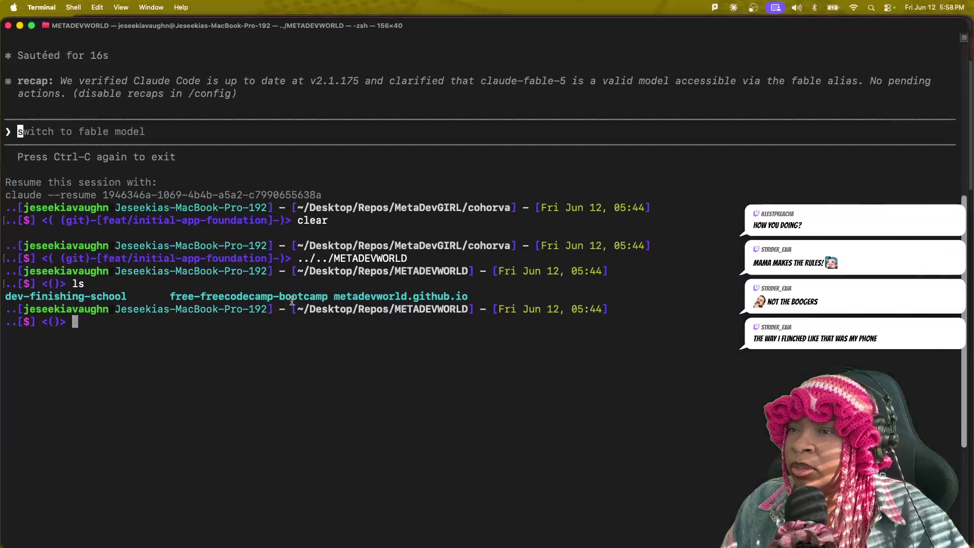
pyautogui.hotkey('ctrl', 'Up')
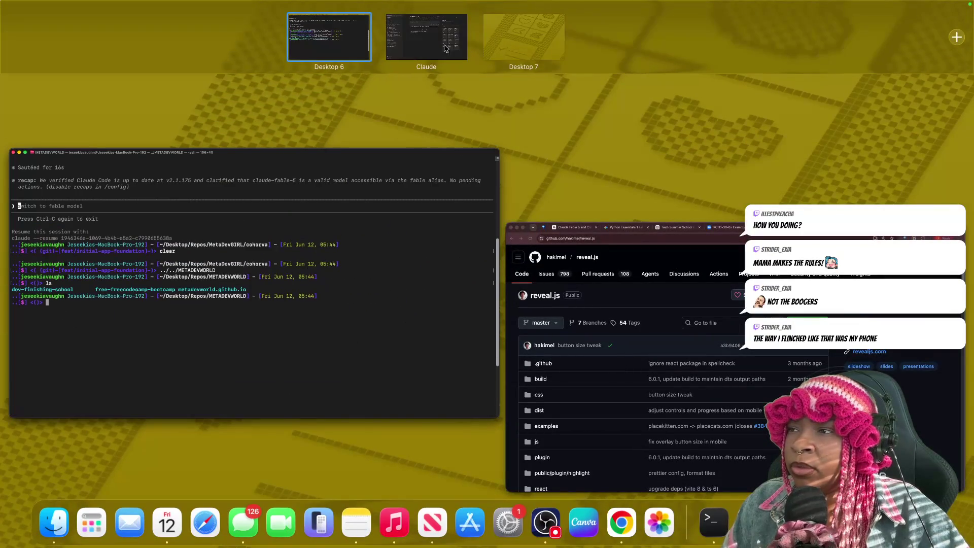
pyautogui.click(426, 38)
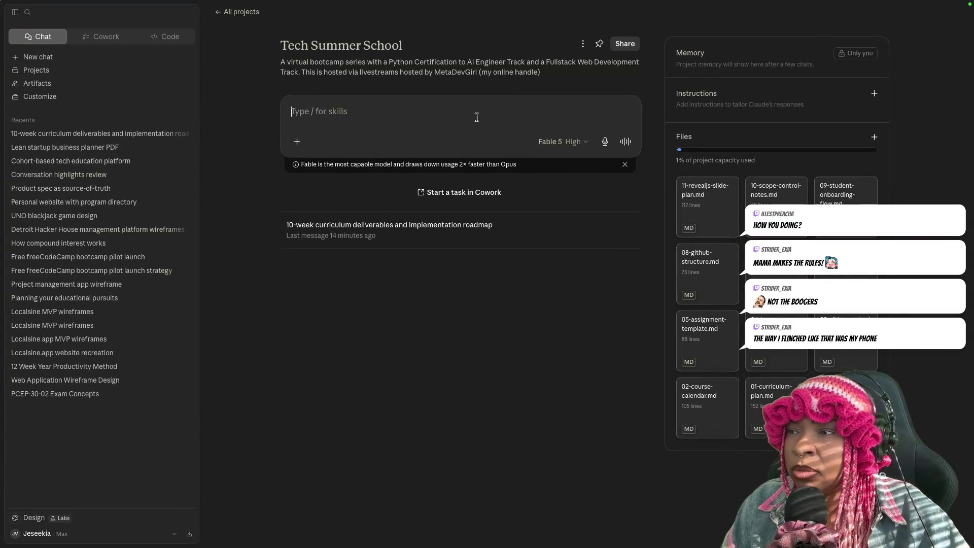
# - Return to the Tech Summer School project chat and clear a stray letter from the draft
pyautogui.click(106, 36)
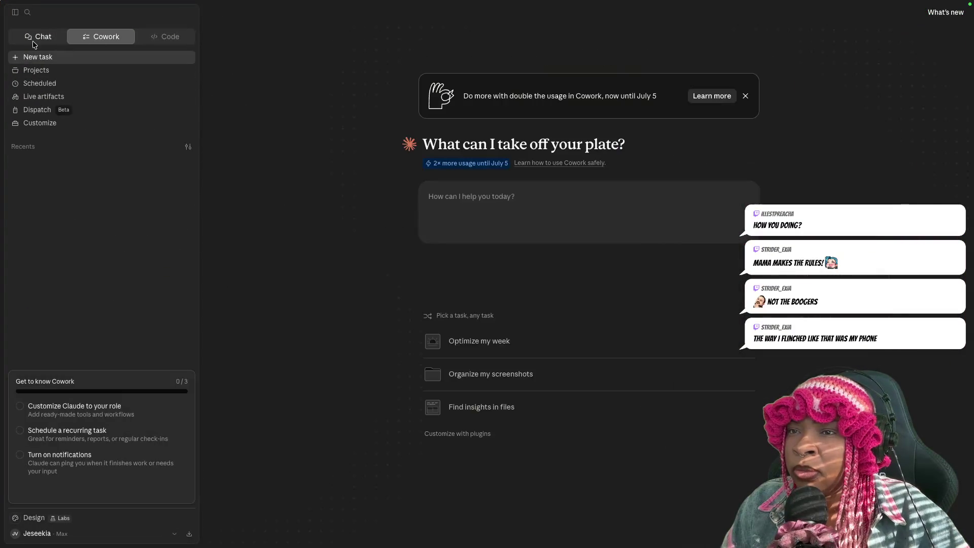
pyautogui.click(35, 38)
pyautogui.click(96, 39)
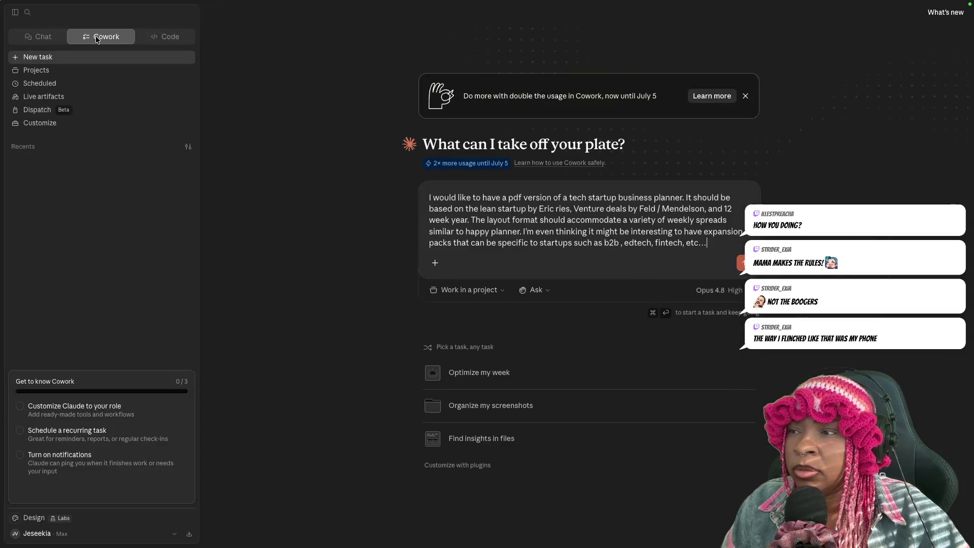
pyautogui.click(42, 38)
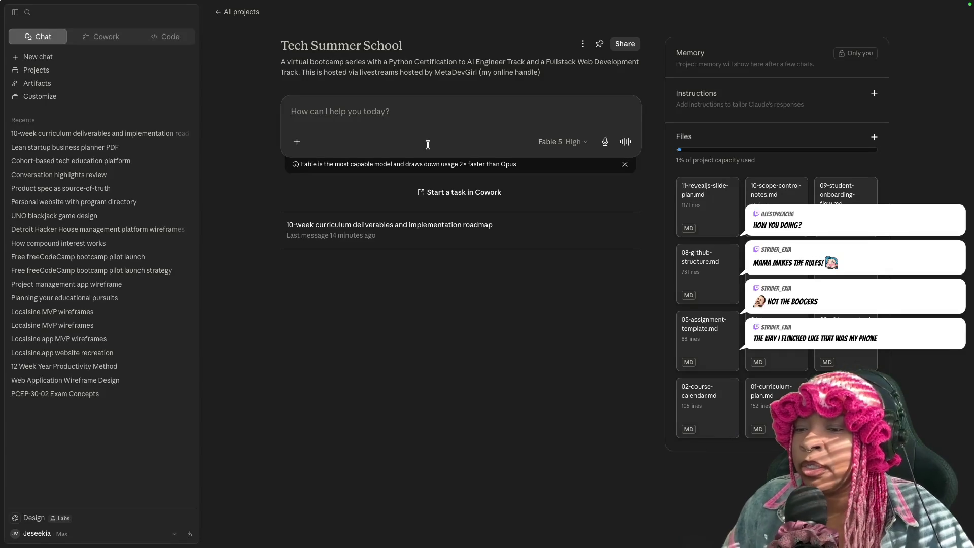
pyautogui.write('f')
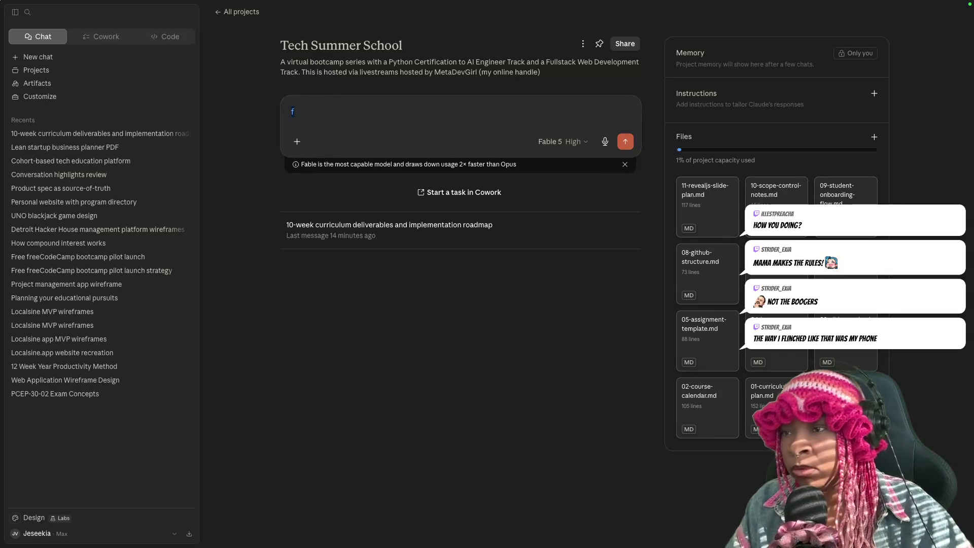
pyautogui.press('BackSpace')
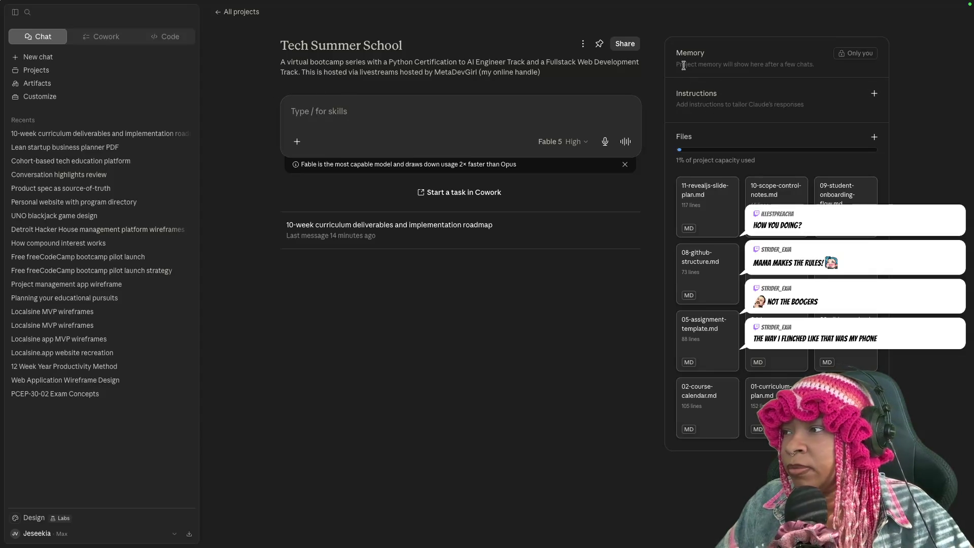
# - In the 10-week curriculum deliverables chat, draft 'Can you create a slide theme for the program?'
pyautogui.click(87, 133)
pyautogui.click(453, 498)
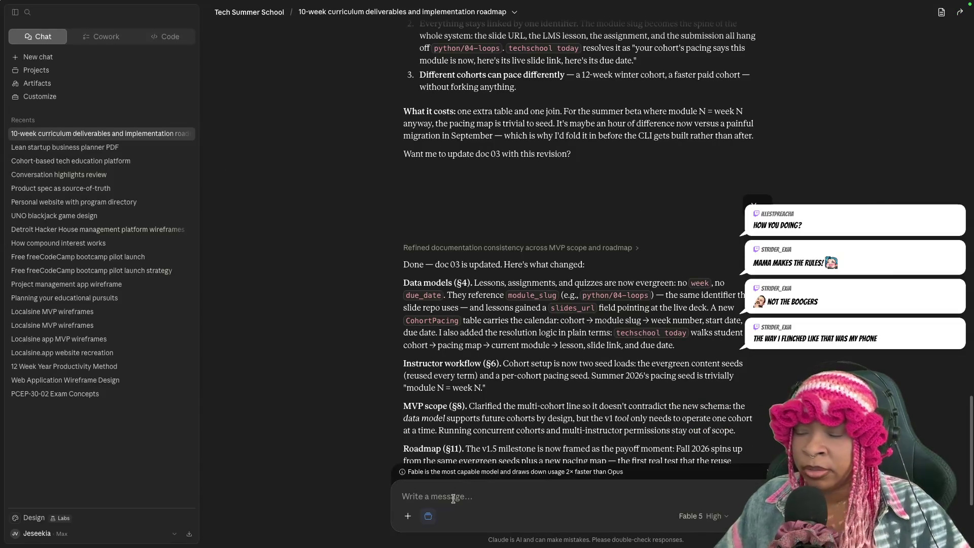
pyautogui.write('Can you crfe')
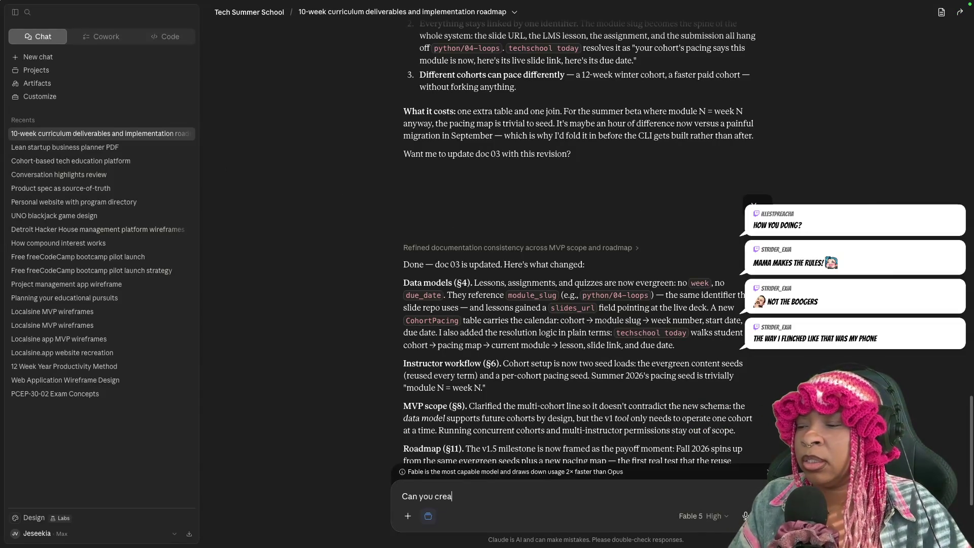
pyautogui.write('heme for')
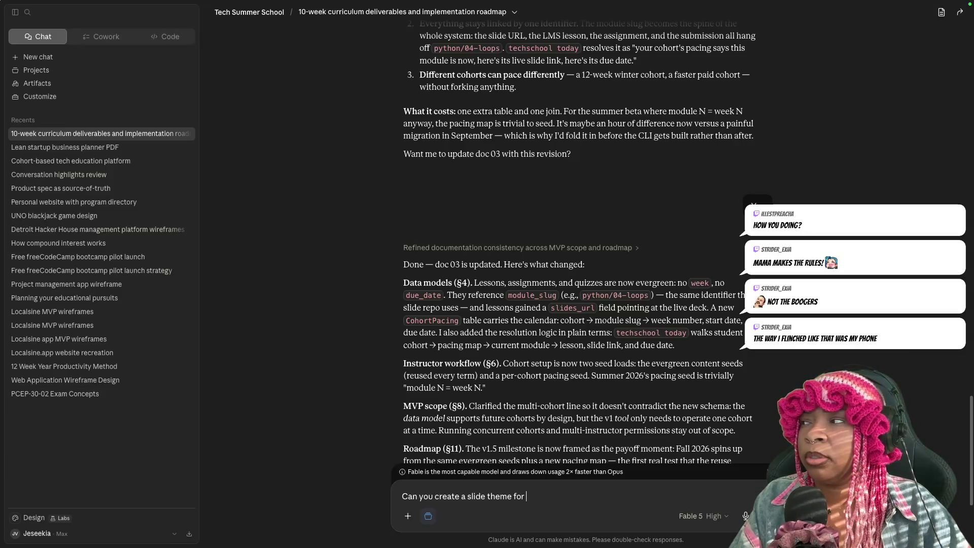
pyautogui.write('program?')
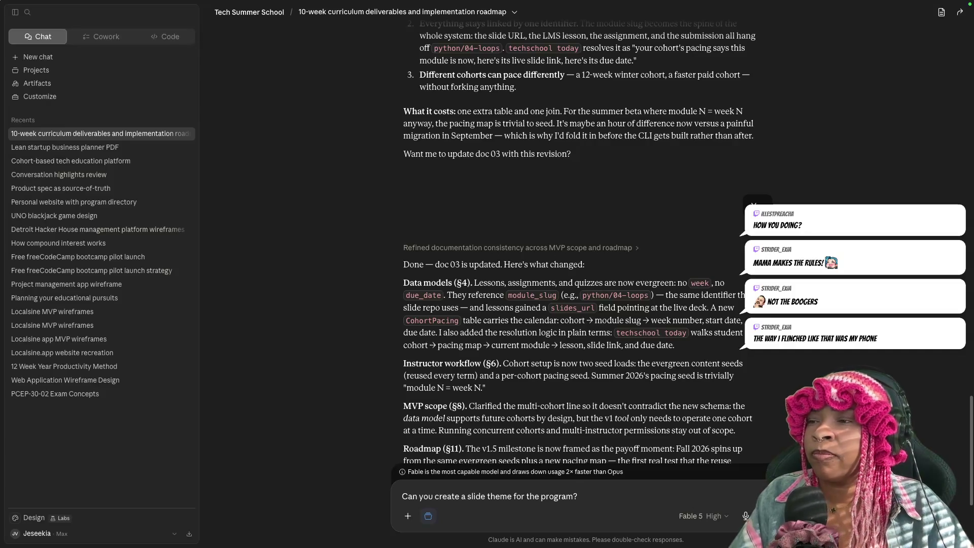
pyautogui.hotkey('ctrl', 'Up')
# - Leave Mission Control and send the slide theme request to Claude
pyautogui.hotkey('ctrl', 'Right')
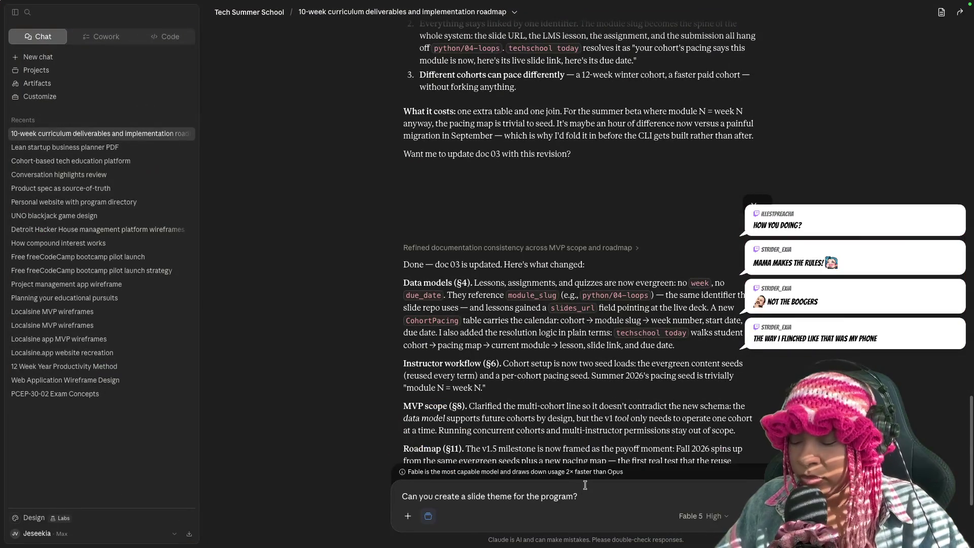
pyautogui.press('Return')
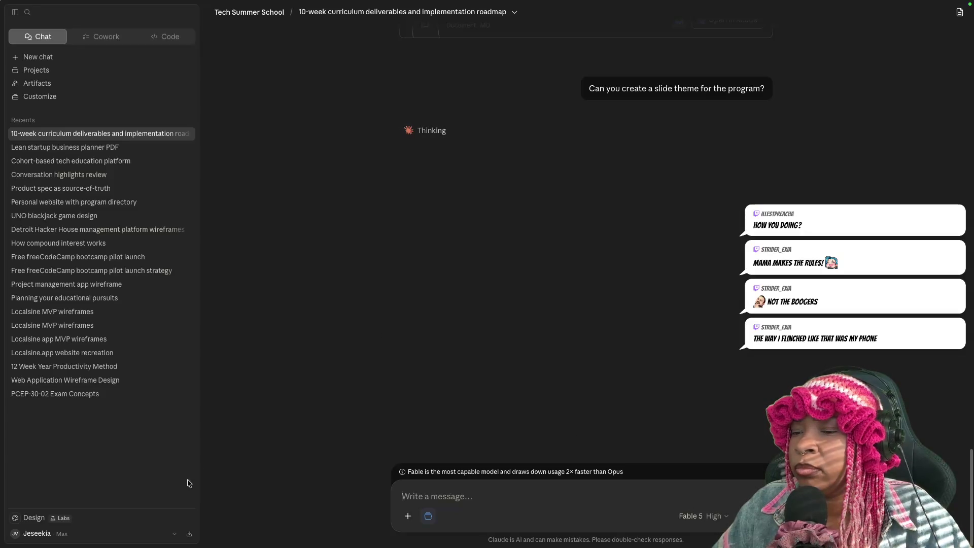
# - Check the account menu while Claude delivers the two-file Tech Summer School theme
pyautogui.click(175, 535)
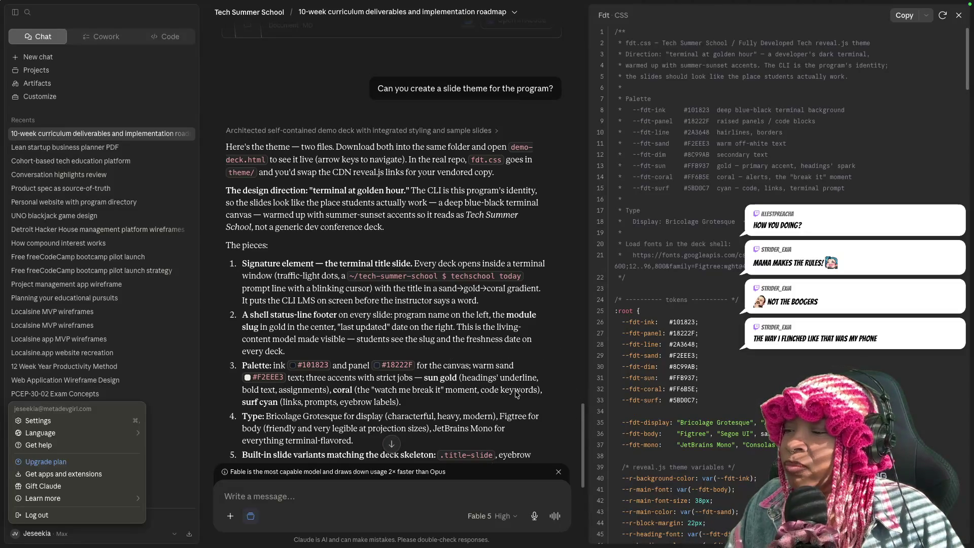
pyautogui.click(393, 446)
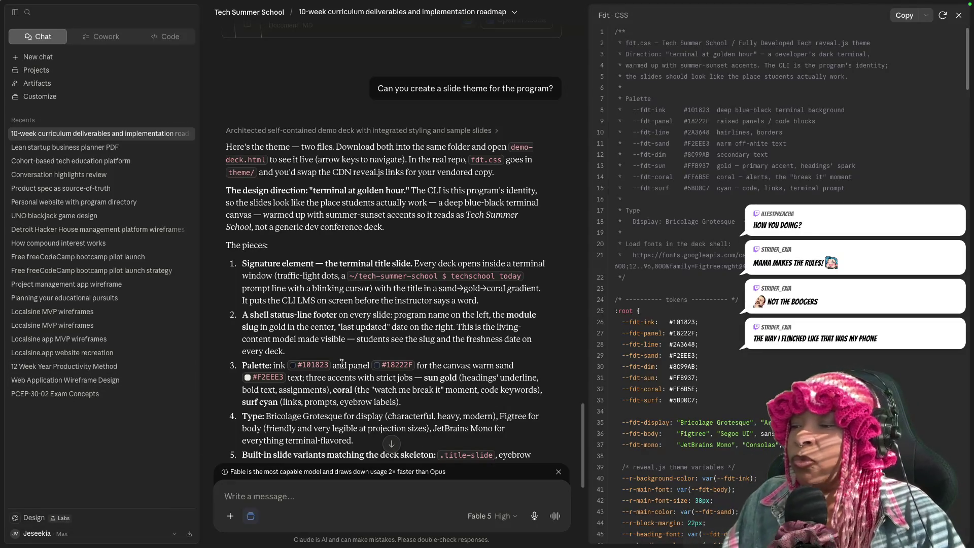
# - Jump to the end of the reply and preview the Demo deck file with its download options
pyautogui.click(392, 445)
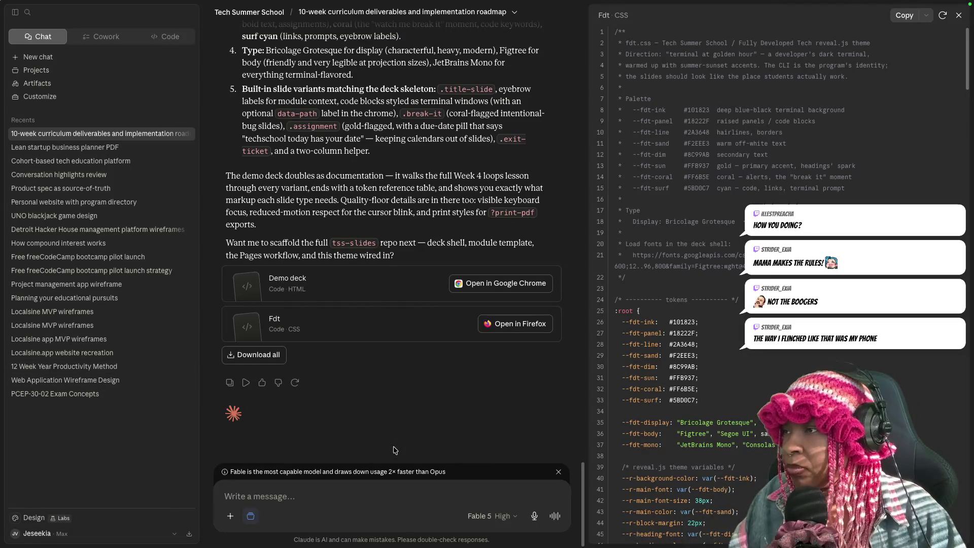
pyautogui.scroll(5, 394, 426)
pyautogui.scroll(1, 393, 403)
pyautogui.scroll(-10, 394, 379)
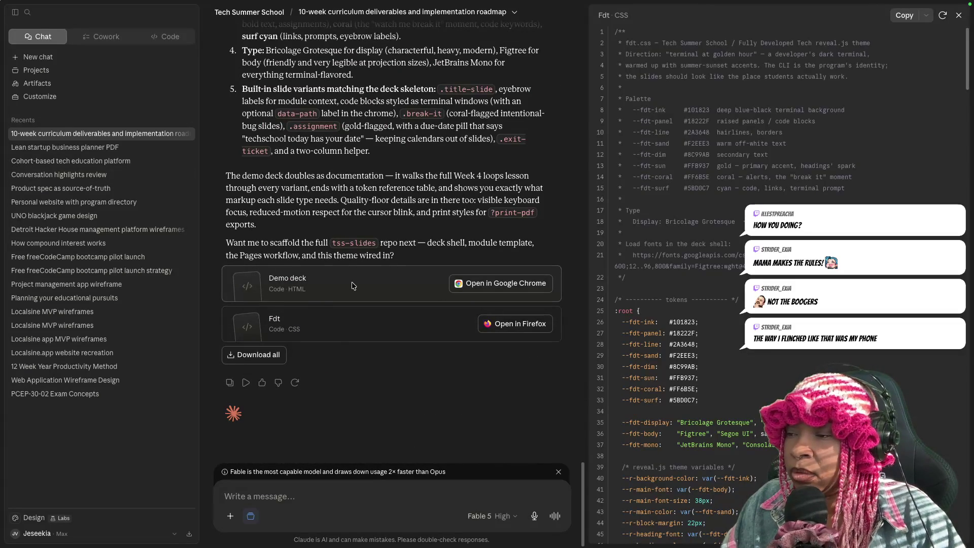
pyautogui.click(392, 291)
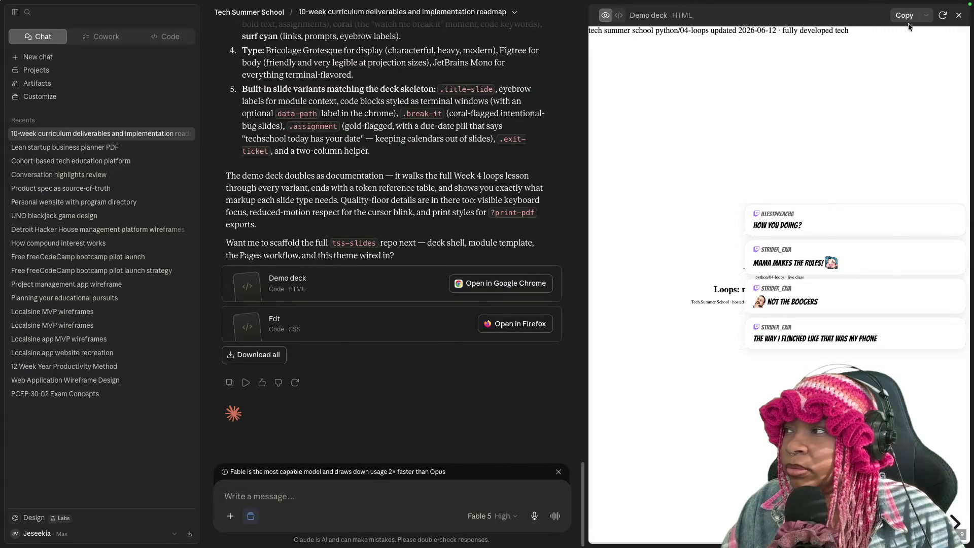
pyautogui.click(927, 15)
# - Save demo-deck.html and fdt.css to Downloads
pyautogui.click(920, 40)
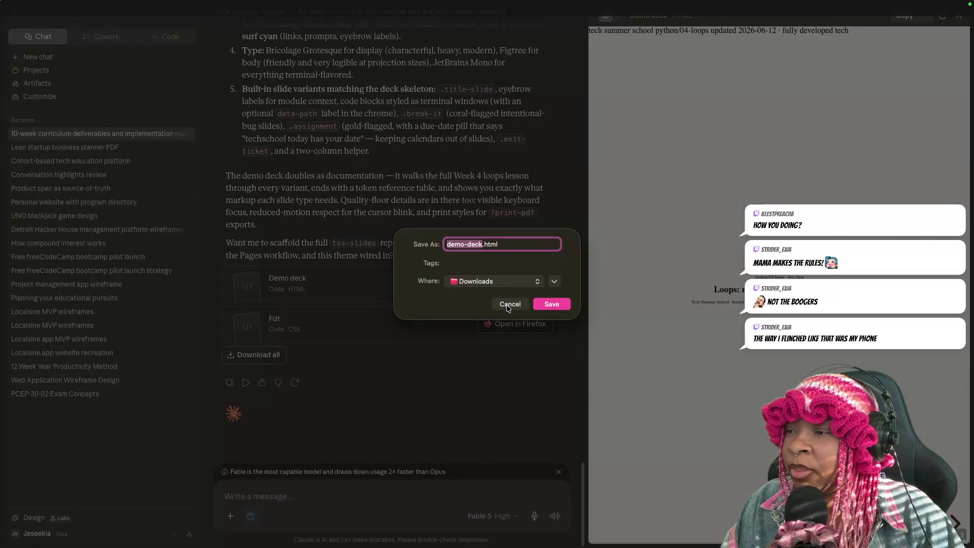
pyautogui.click(559, 304)
pyautogui.click(387, 323)
pyautogui.click(926, 15)
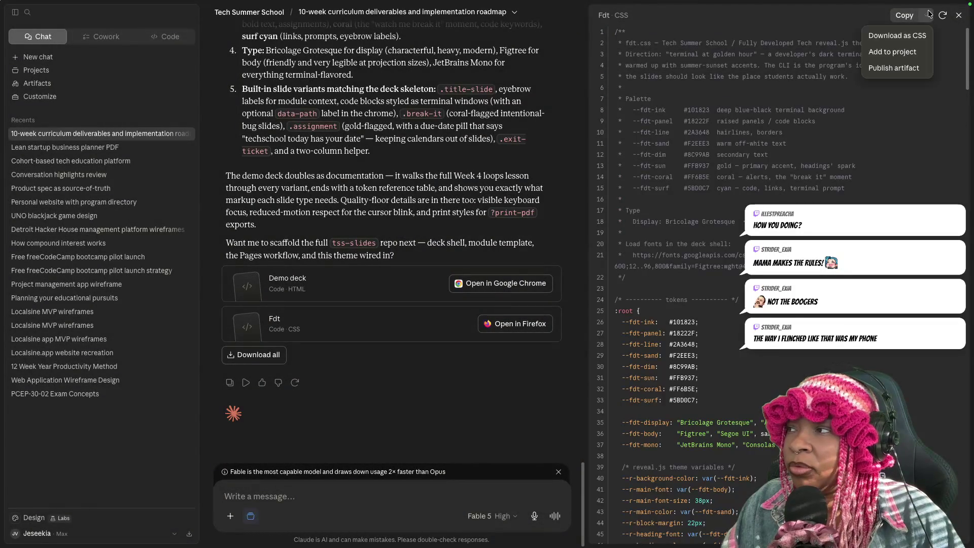
pyautogui.click(900, 40)
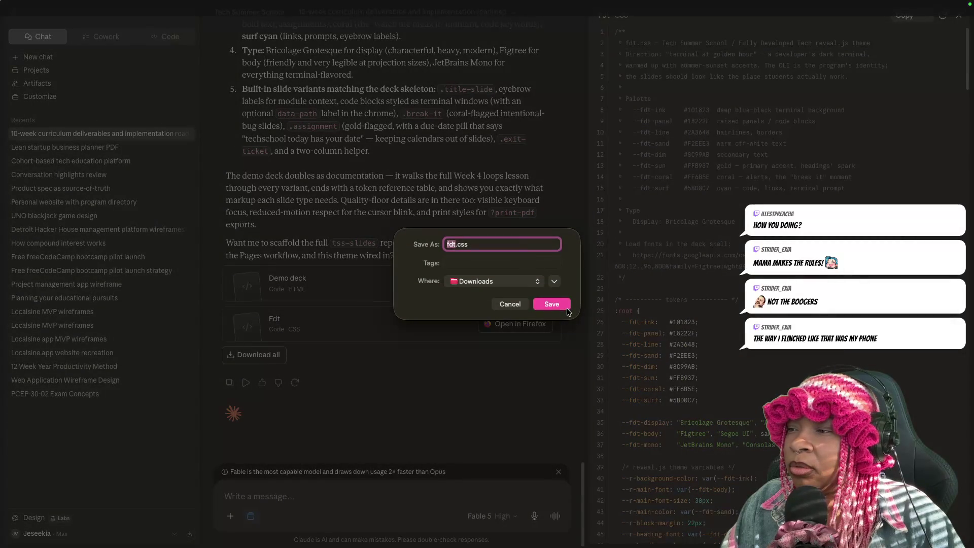
pyautogui.click(551, 303)
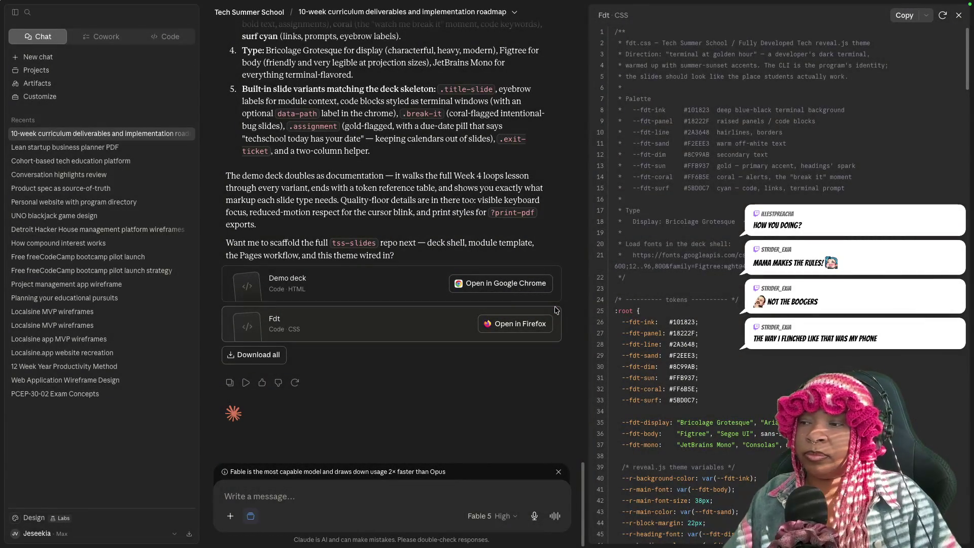
# - Switch to the Terminal desktop and start a Spotlight search for Finder
pyautogui.hotkey('ctrl', 'Left')
pyautogui.press('super+space')
pyautogui.write('finder')
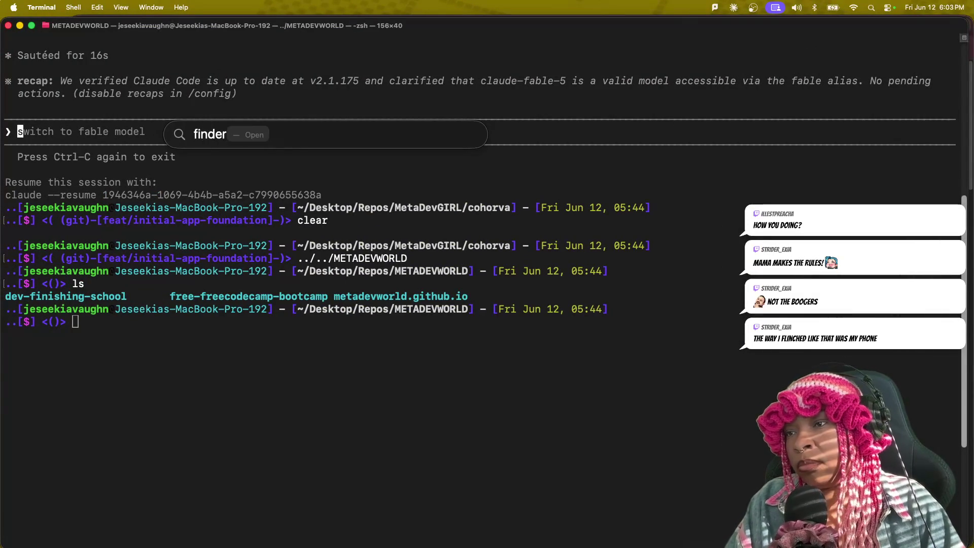
# - Launch Finder, show Downloads and open demo-deck.html in the browser
pyautogui.press('Return')
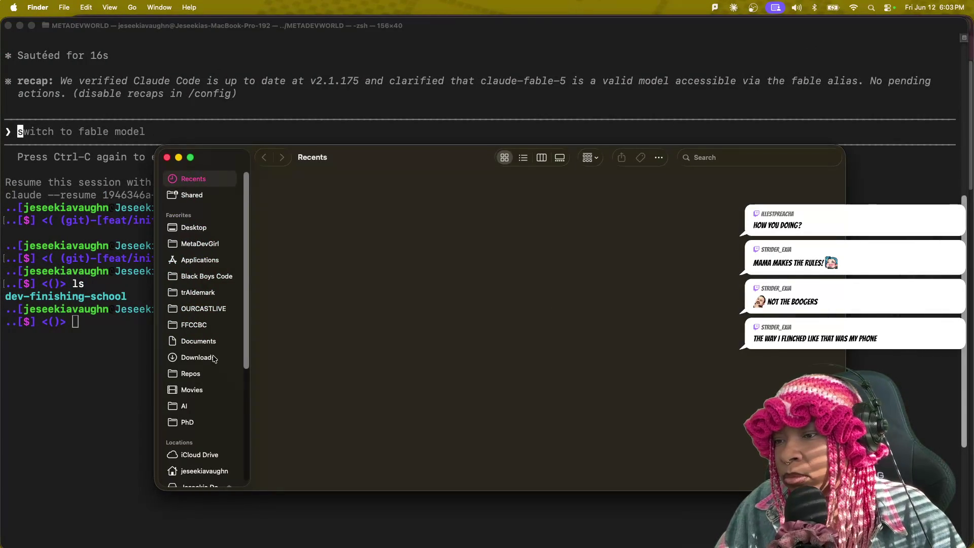
pyautogui.click(200, 358)
pyautogui.doubleClick(339, 212)
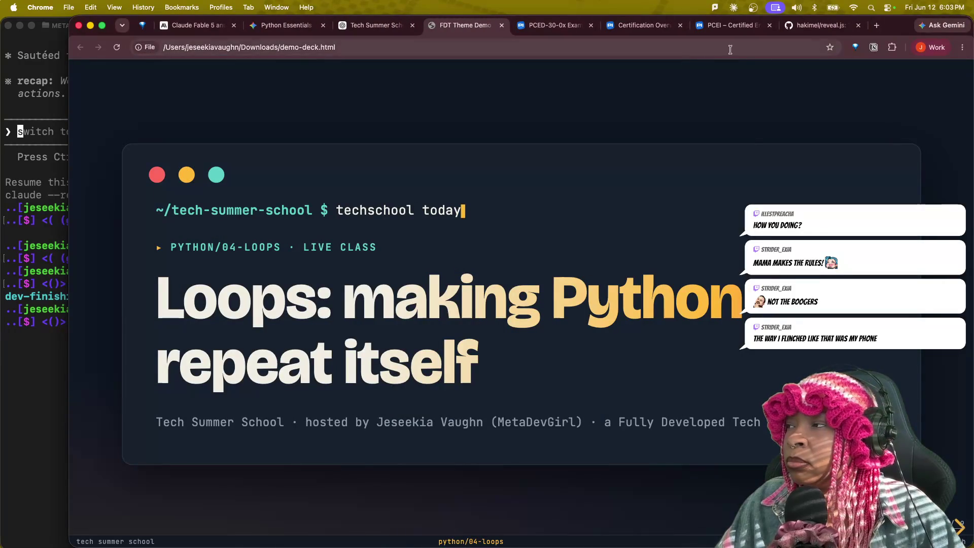
# - Enlarge the deck window and advance to the 'A loop is a promise' slide
pyautogui.doubleClick(894, 26)
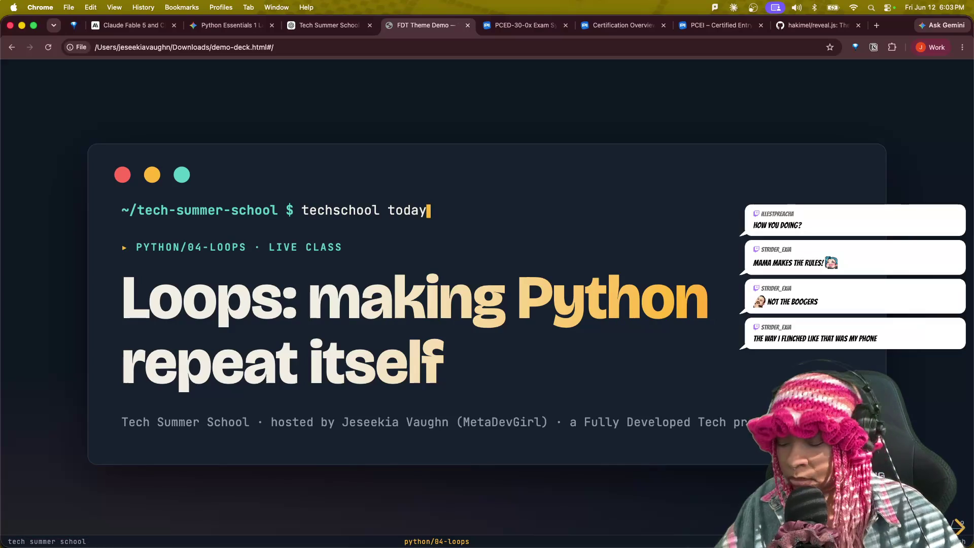
pyautogui.press('Right')
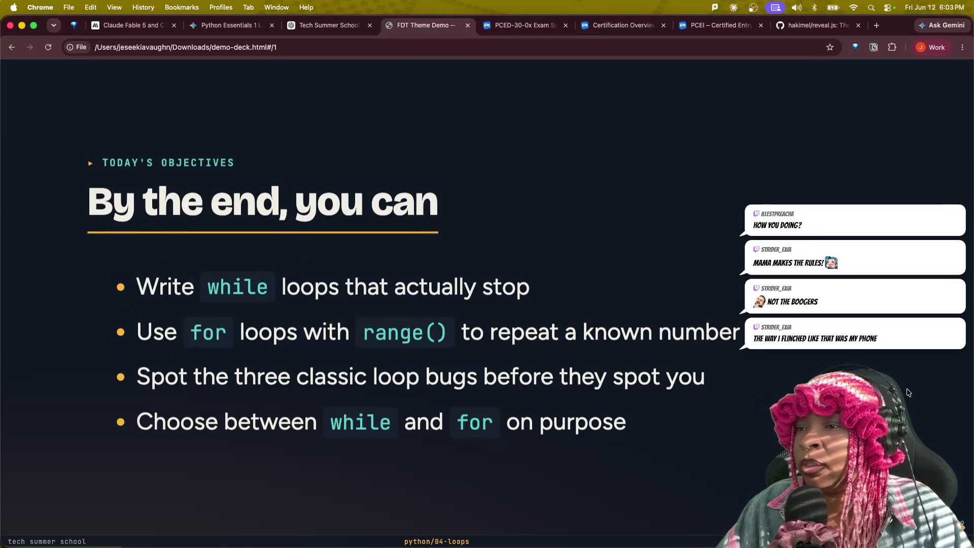
pyautogui.press('Right')
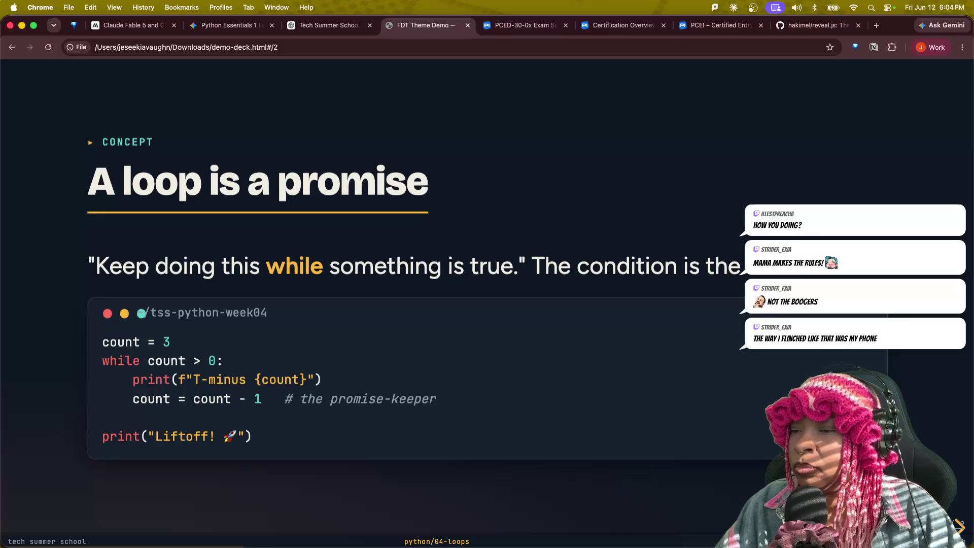
# - Try selecting the count - 1 and Liftoff code, then move on to the never-ending loop slide
pyautogui.moveTo(292, 399); pyautogui.dragTo(204, 399)
pyautogui.click(264, 398)
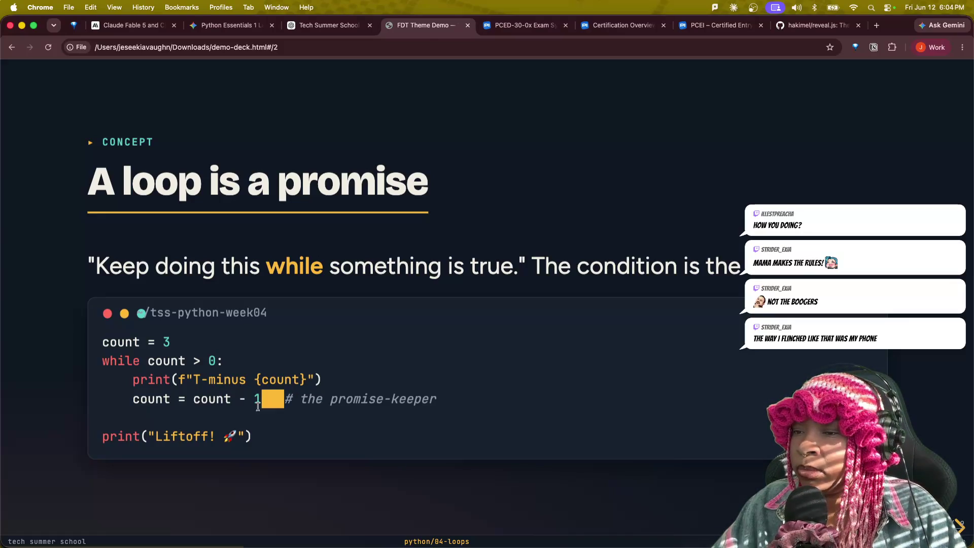
pyautogui.rightClick(228, 439)
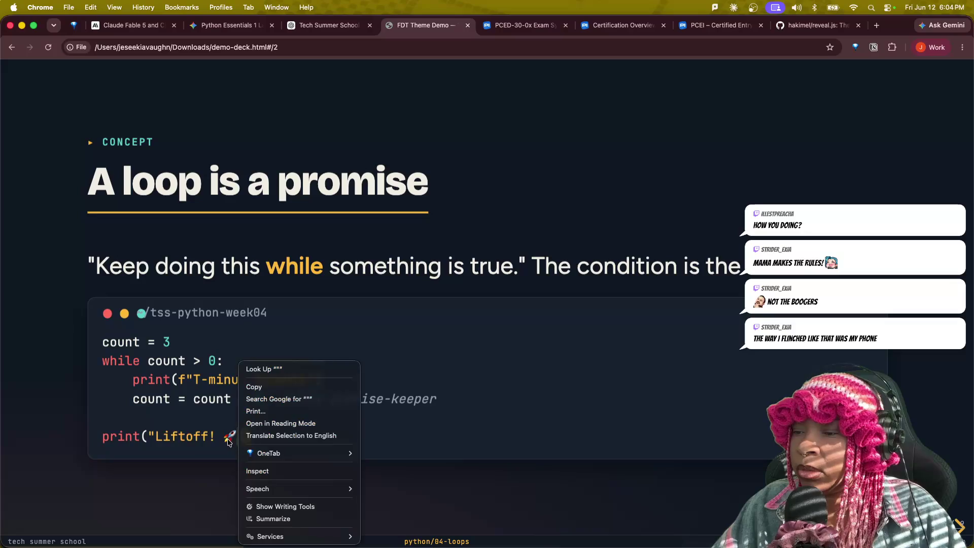
pyautogui.rightClick(198, 435)
pyautogui.click(198, 435)
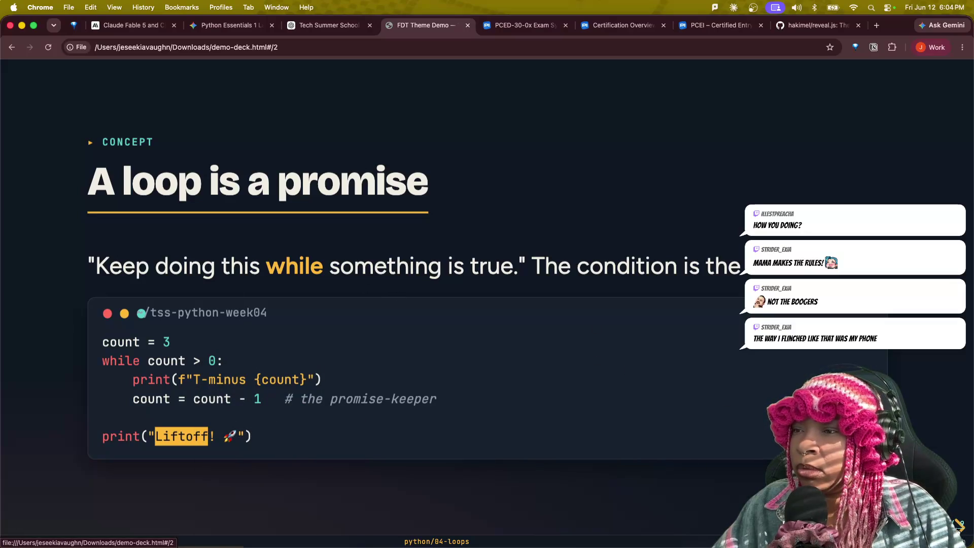
pyautogui.click(959, 526)
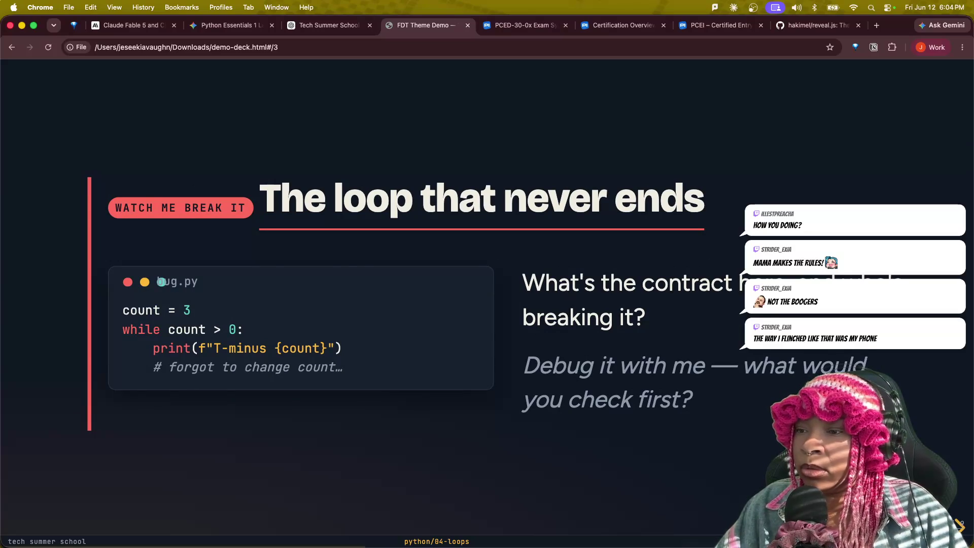
# - Step through the countdown remix, Terminal quiz app and Submitting slides
pyautogui.press('Right')
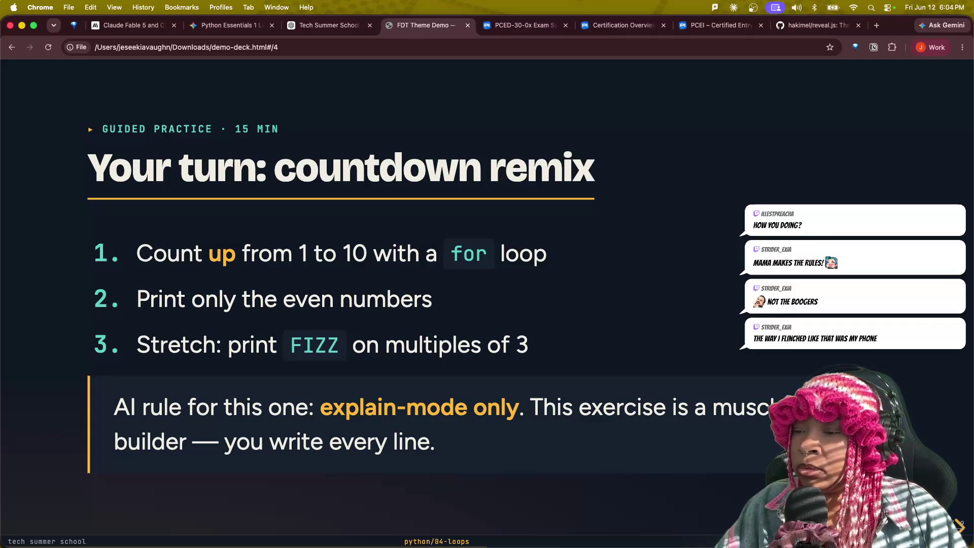
pyautogui.press('Right')
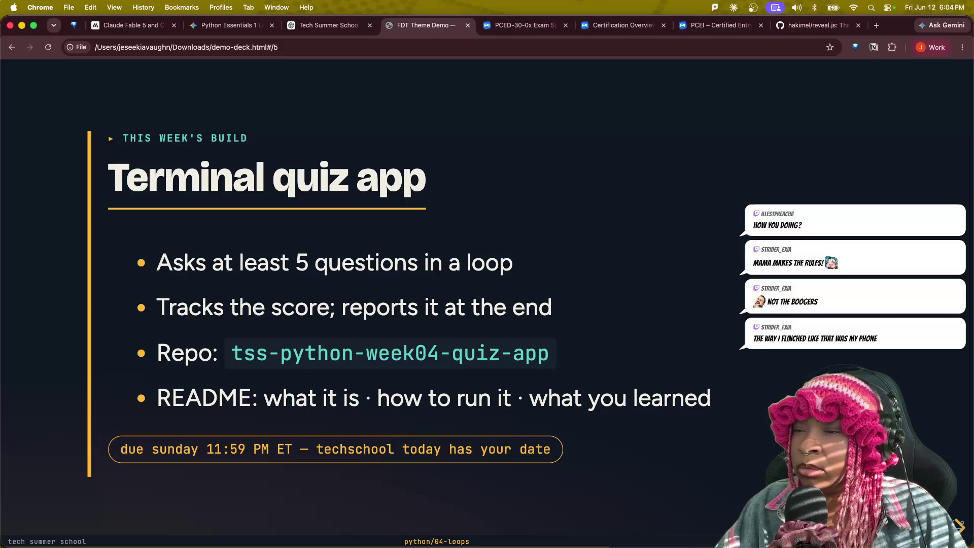
pyautogui.press('Right')
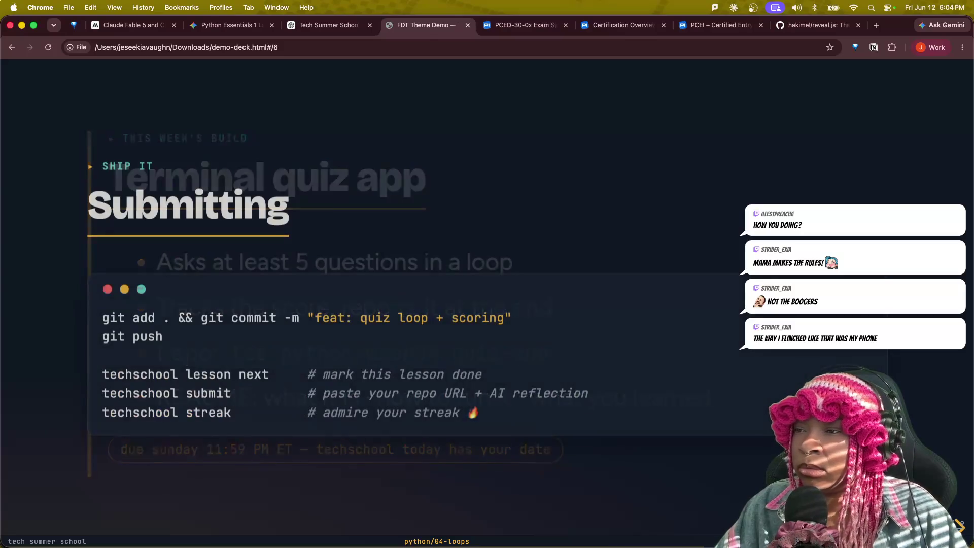
pyautogui.press('Left')
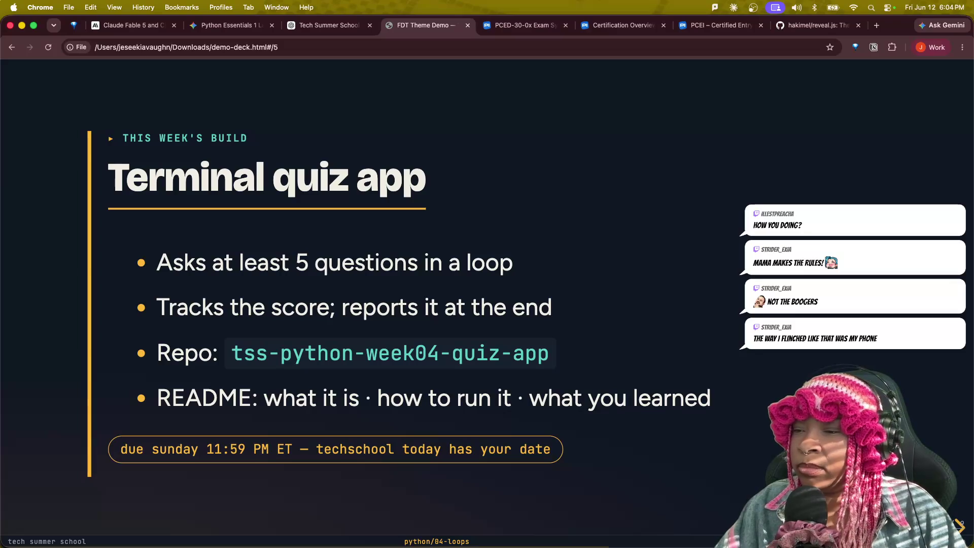
pyautogui.press('Right')
pyautogui.press('Right')
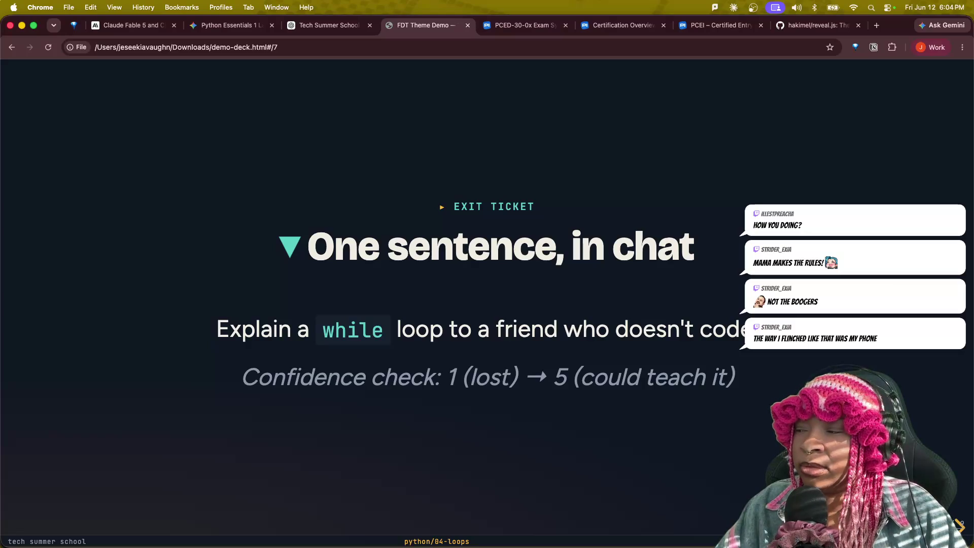
# - Review the exit ticket and Tokens at a glance slides, return to the title slide, then show the Tech Summer School Plan chat
pyautogui.press('Right')
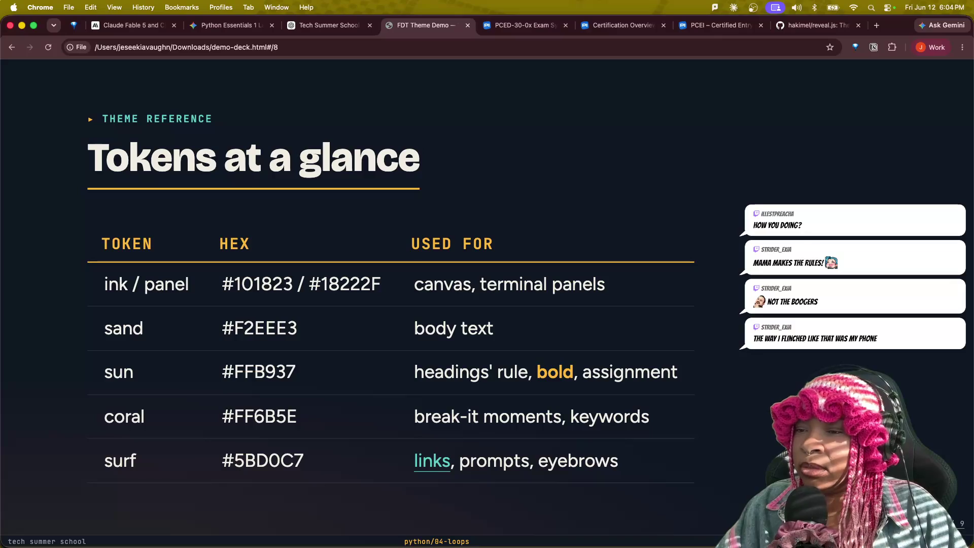
pyautogui.press('Left')
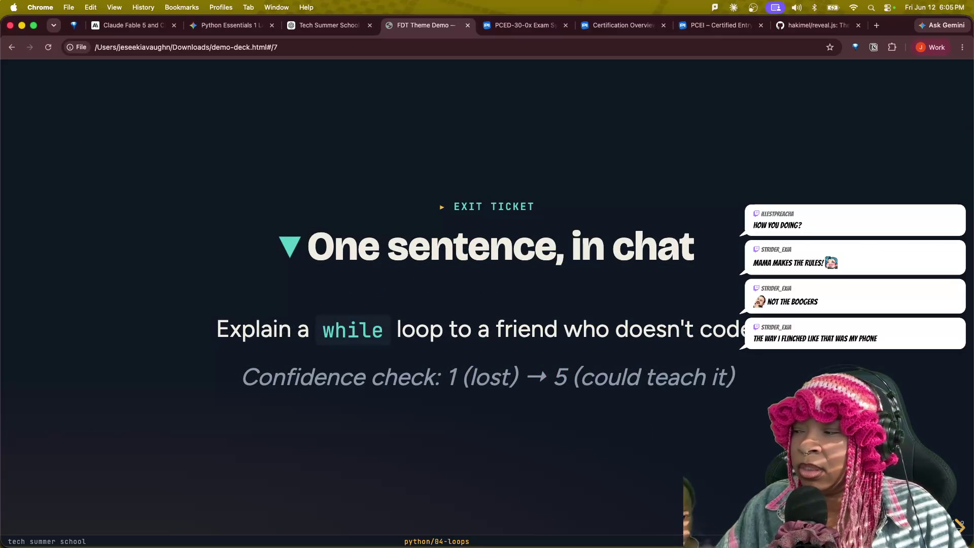
pyautogui.press('Right')
pyautogui.press('Left')
pyautogui.press('Left')
pyautogui.press('Left')
pyautogui.press('Left')
pyautogui.press('Left')
pyautogui.press('Left')
pyautogui.press('Left')
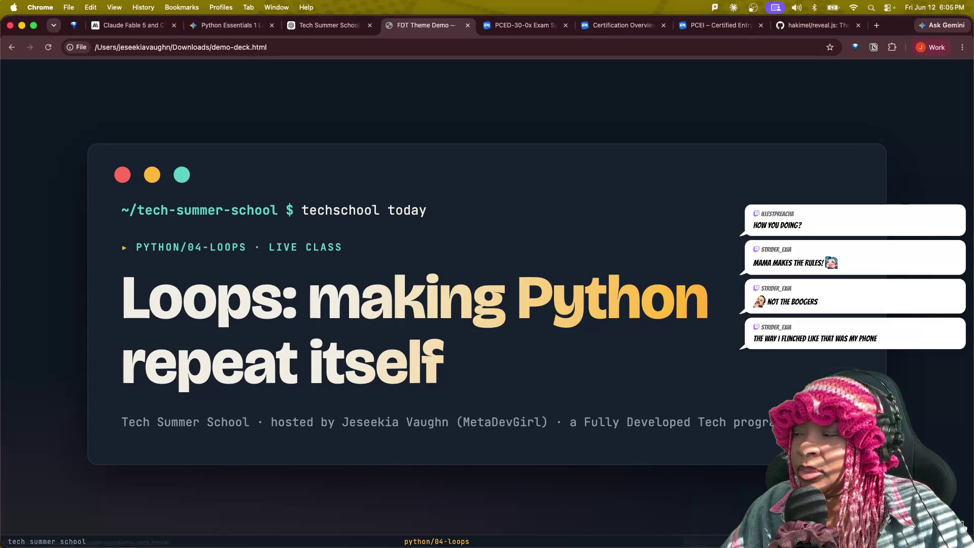
pyautogui.click(335, 31)
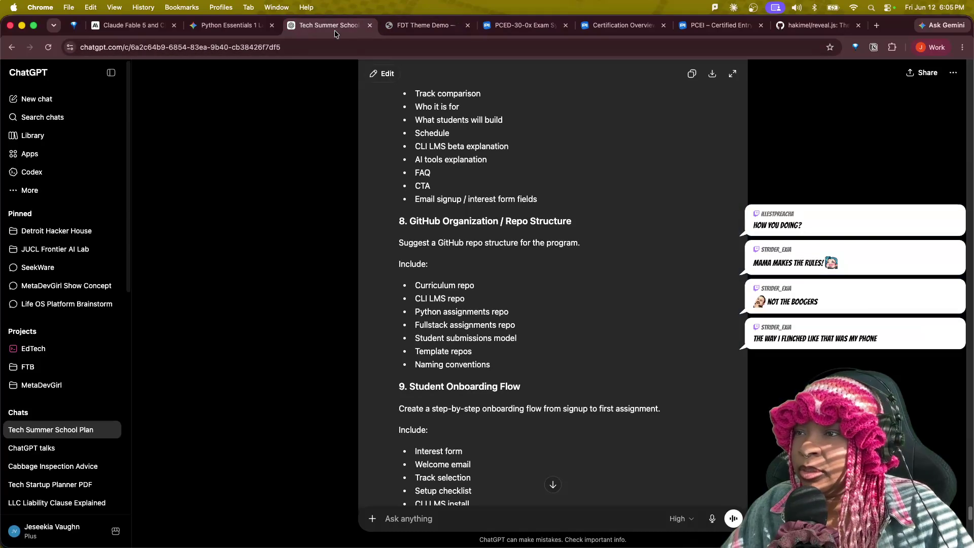
pyautogui.scroll(5, 346, 362)
pyautogui.scroll(5, 344, 361)
pyautogui.scroll(5, 341, 356)
pyautogui.scroll(5, 336, 350)
pyautogui.scroll(-5, 335, 350)
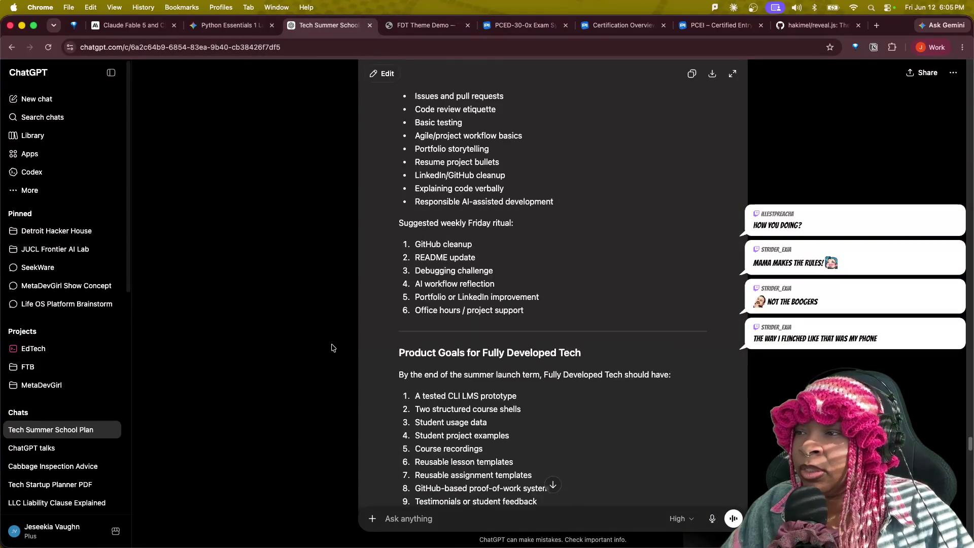
pyautogui.scroll(-5, 333, 348)
pyautogui.scroll(-5, 331, 348)
pyautogui.scroll(-10, 332, 347)
pyautogui.scroll(-10, 330, 346)
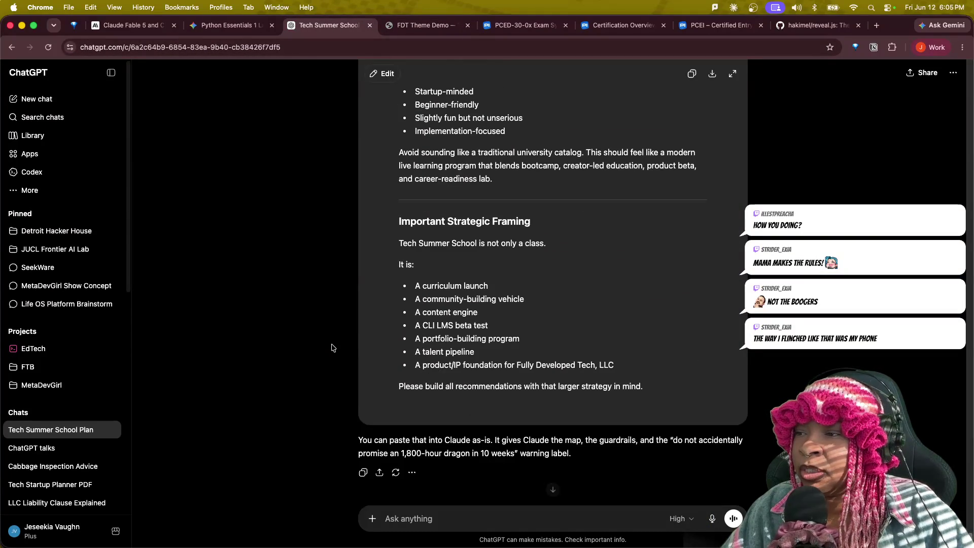
pyautogui.scroll(10, 313, 272)
pyautogui.scroll(5, 315, 279)
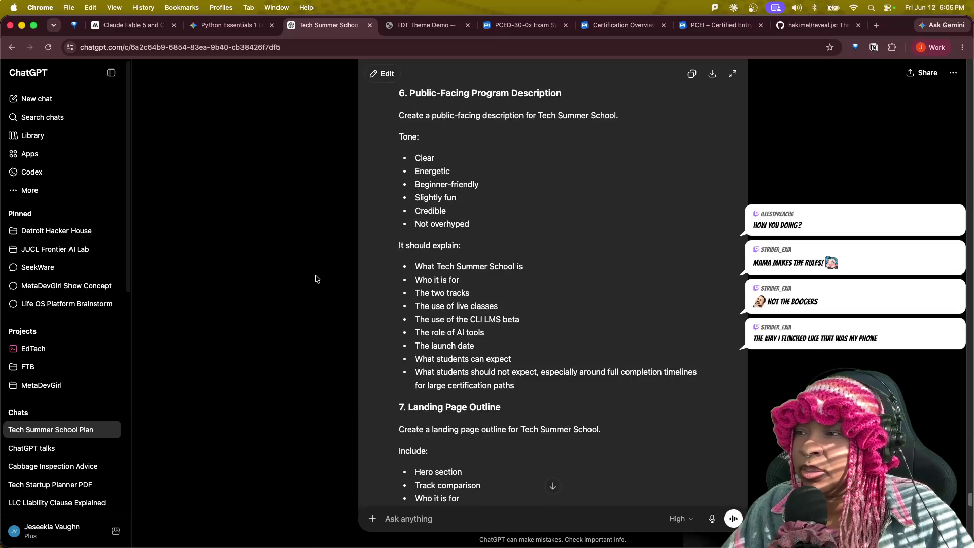
pyautogui.scroll(5, 315, 285)
pyautogui.scroll(5, 316, 285)
pyautogui.scroll(5, 315, 284)
pyautogui.scroll(5, 344, 276)
pyautogui.scroll(5, 350, 258)
pyautogui.scroll(5, 350, 262)
pyautogui.scroll(5, 348, 257)
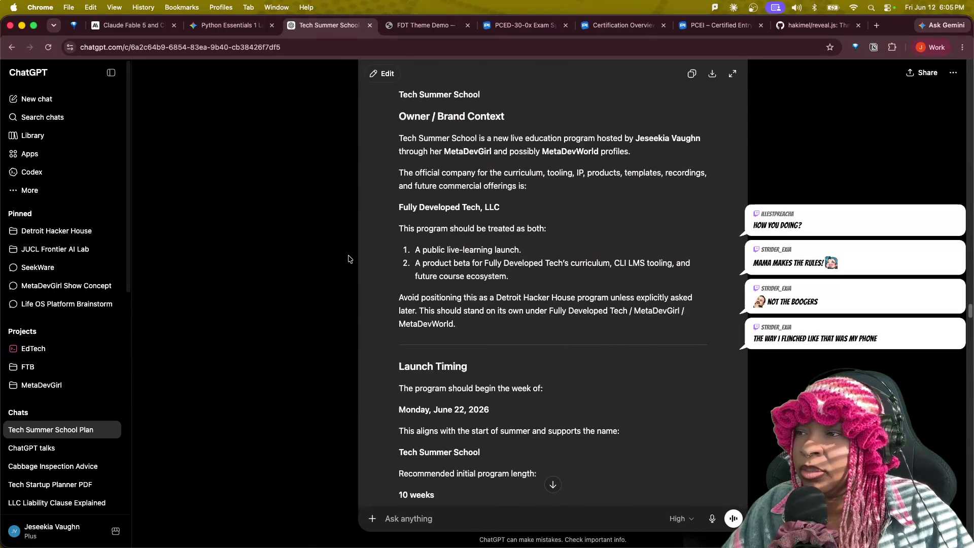
pyautogui.scroll(5, 348, 257)
pyautogui.scroll(5, 345, 261)
pyautogui.scroll(5, 342, 263)
pyautogui.scroll(-10, 343, 259)
pyautogui.scroll(-5, 344, 256)
pyautogui.scroll(-5, 346, 256)
pyautogui.scroll(-10, 346, 257)
pyautogui.scroll(-3, 345, 254)
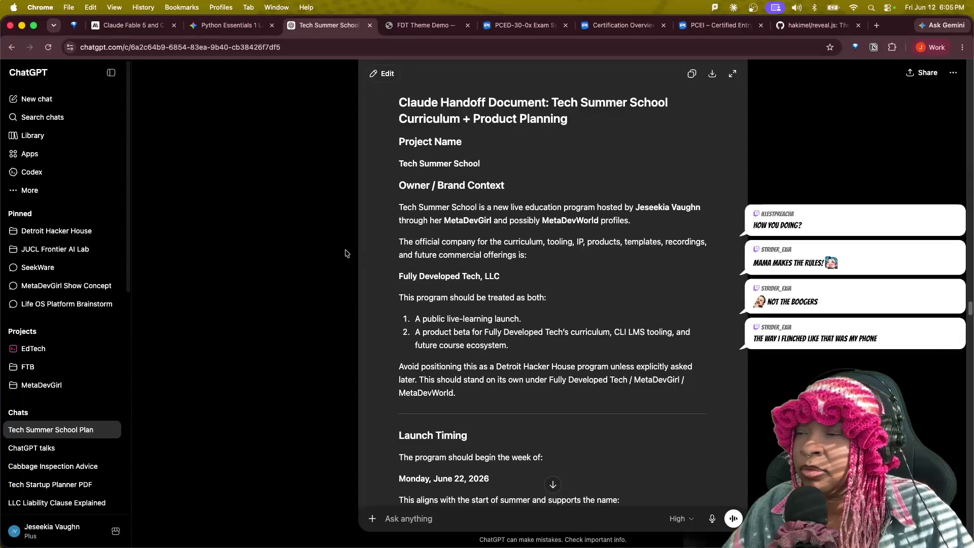
pyautogui.scroll(-5, 344, 253)
pyautogui.scroll(-5, 341, 250)
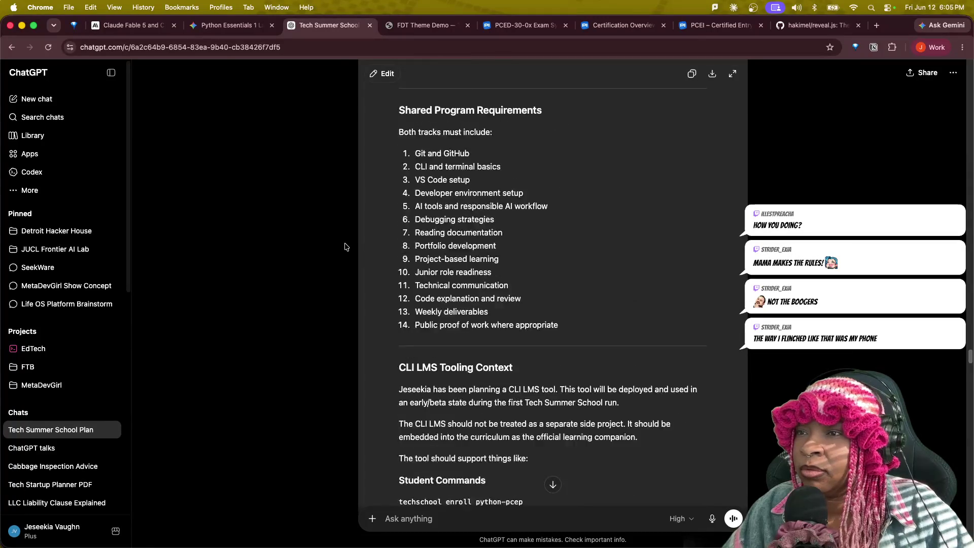
pyautogui.scroll(-5, 342, 246)
pyautogui.hotkey('ctrl', 'Up')
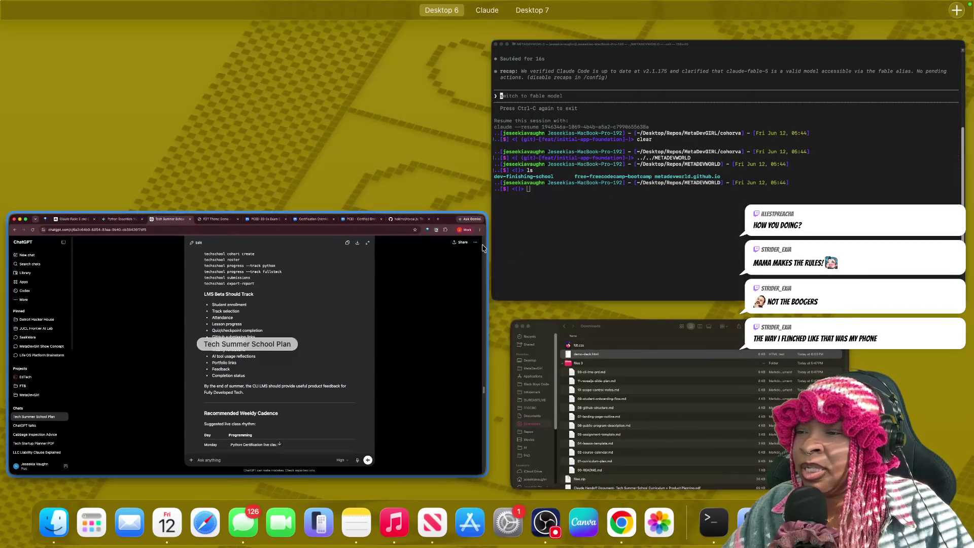
# - View the Terminal's METADEVWORLD folder full screen, then bring ChatGPT back to the front
pyautogui.click(531, 261)
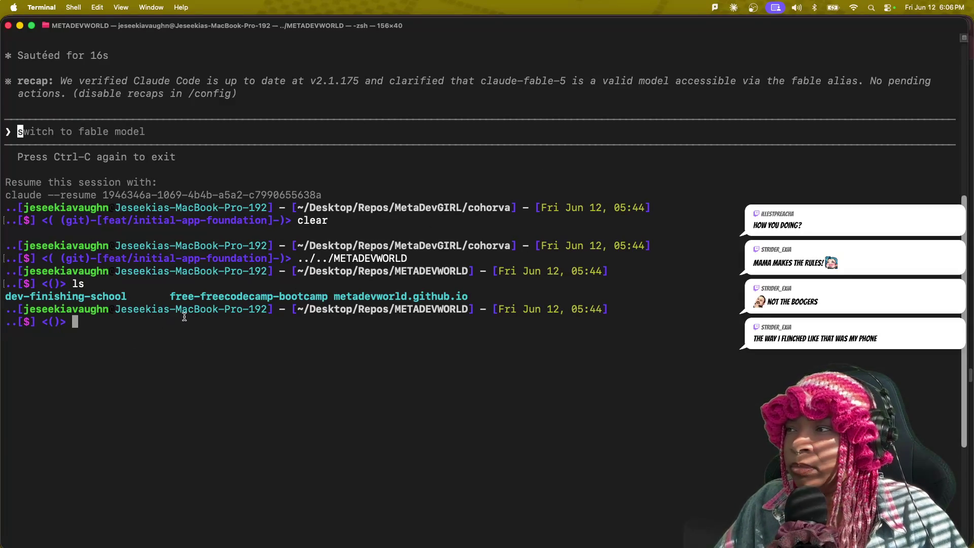
pyautogui.hotkey('ctrl', 'Up')
pyautogui.click(455, 376)
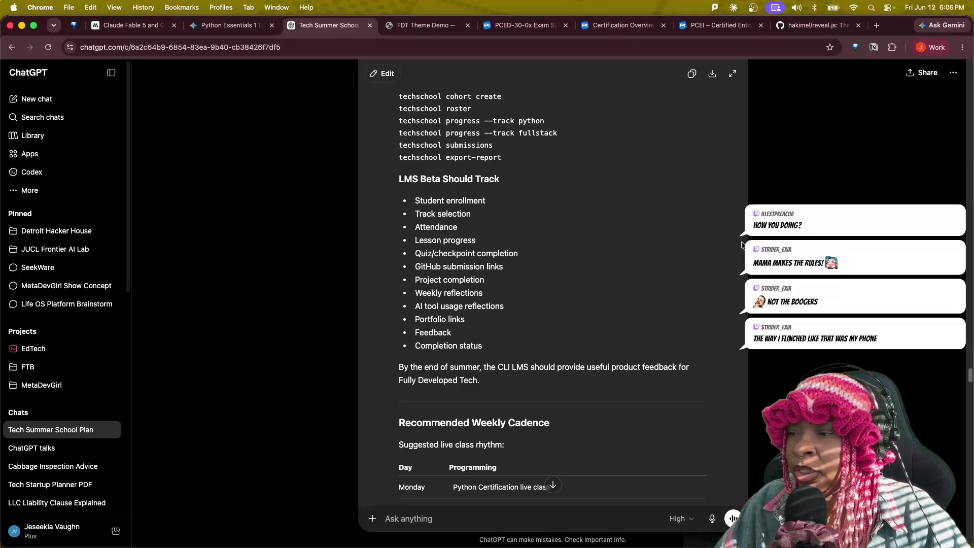
# - Return to the Terminal window, then switch to the full-screen Claude chat with the fdt.css code
pyautogui.hotkey('ctrl', 'Up')
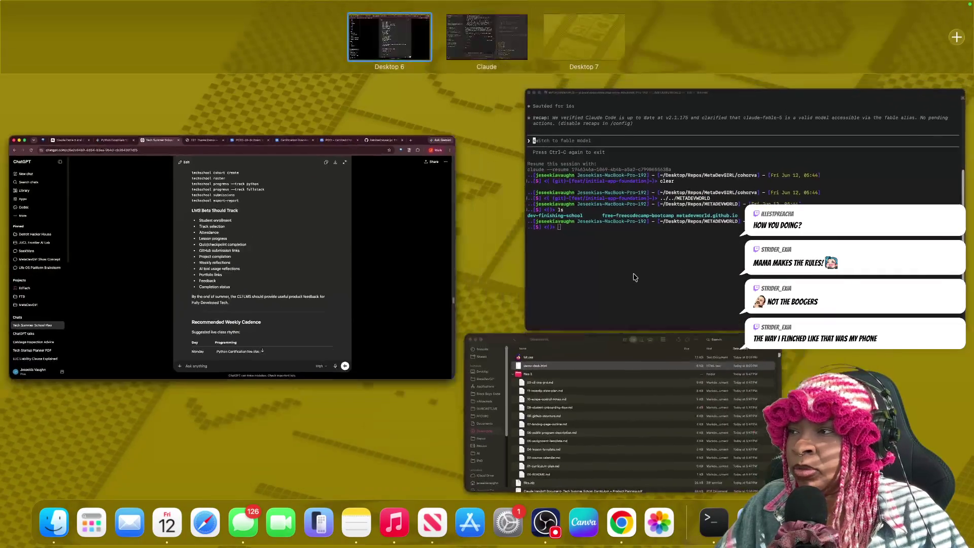
pyautogui.click(633, 277)
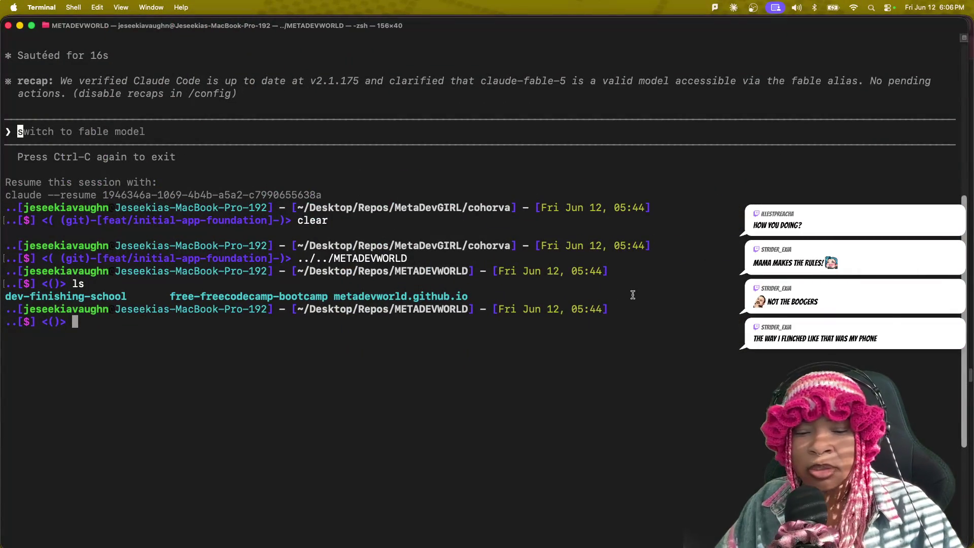
pyautogui.press('super+Tab')
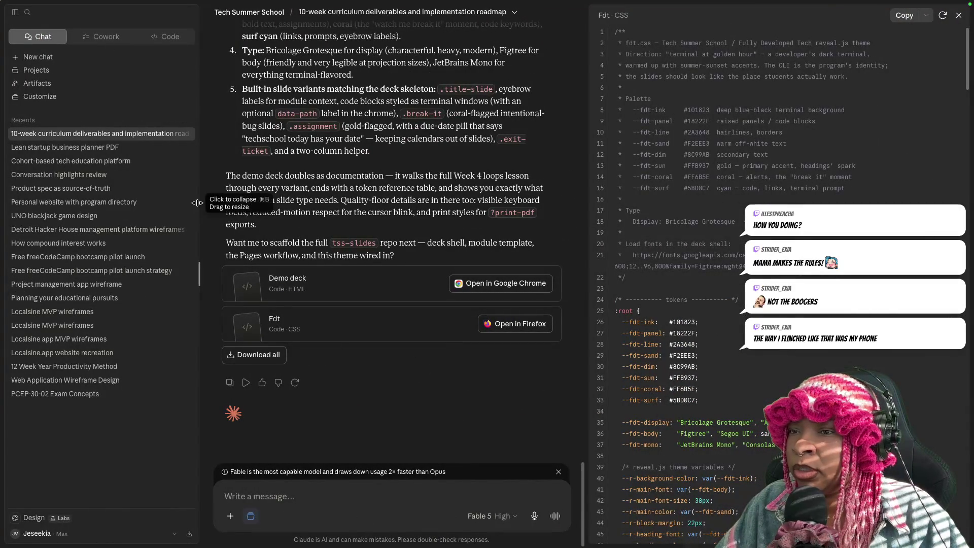
# - Narrow Claude's chat list to widen the slide-theme reply, then show all open windows
pyautogui.moveTo(199, 203); pyautogui.dragTo(106, 202)
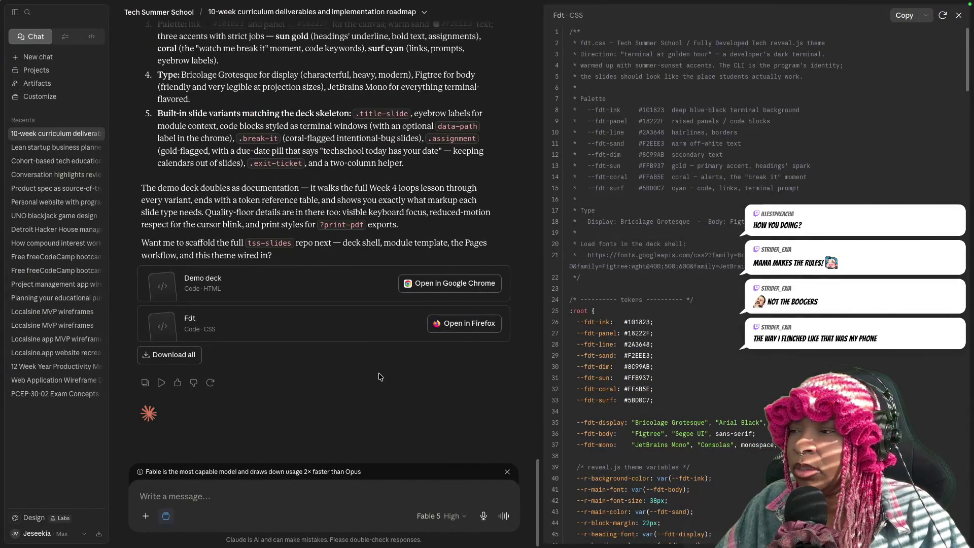
pyautogui.scroll(5, 317, 283)
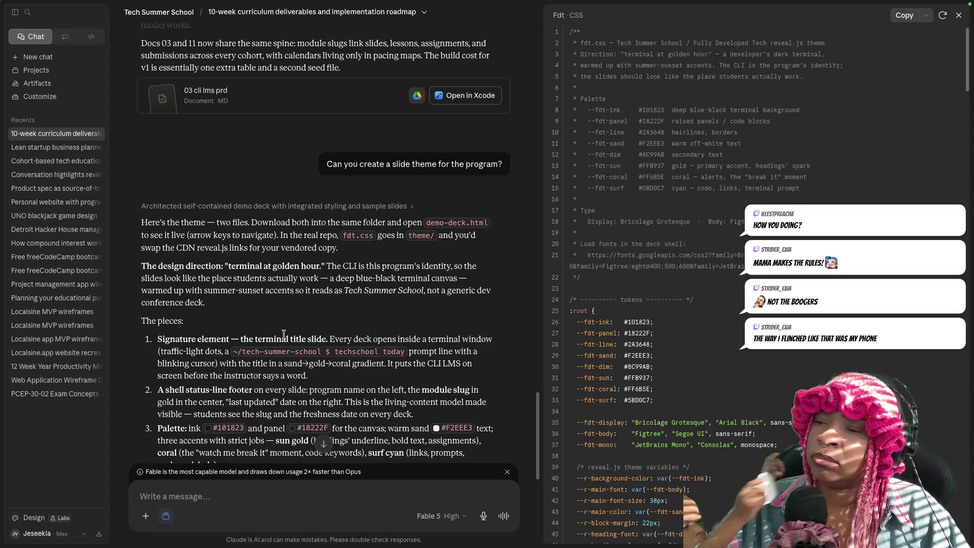
pyautogui.scroll(-1, 351, 401)
pyautogui.scroll(-5, 350, 402)
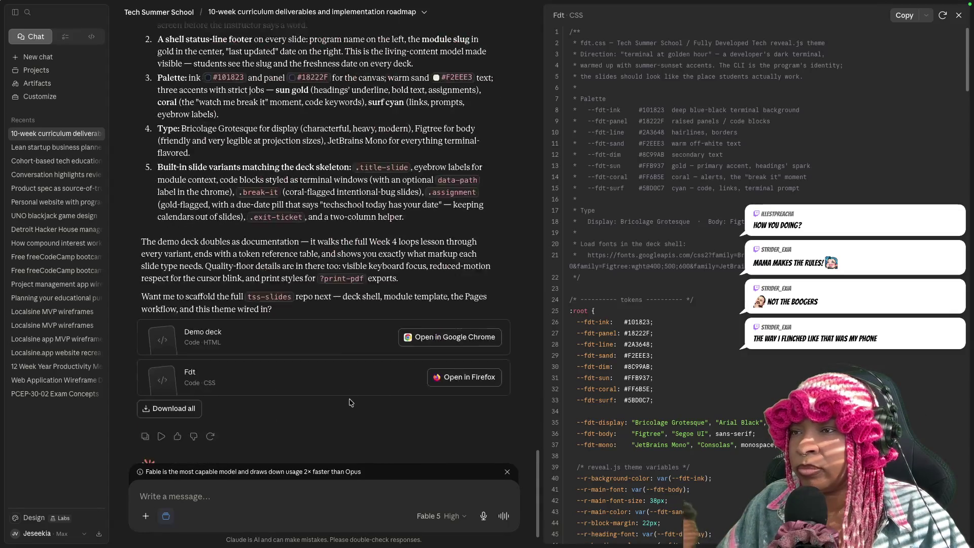
pyautogui.scroll(-2, 351, 401)
pyautogui.hotkey('ctrl', 'Up')
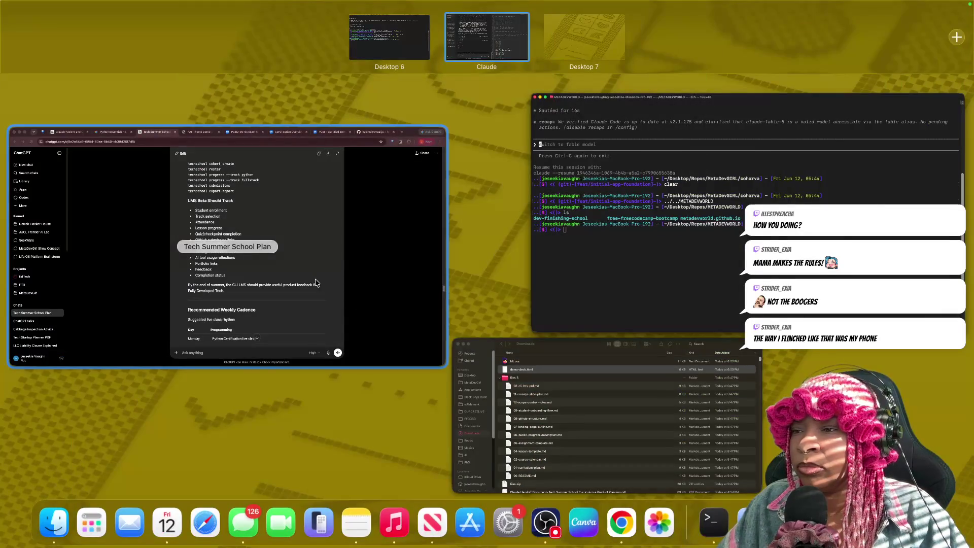
# - Bring ChatGPT forward and open the pinned MetaDevGirl Show Concept chat
pyautogui.click(332, 287)
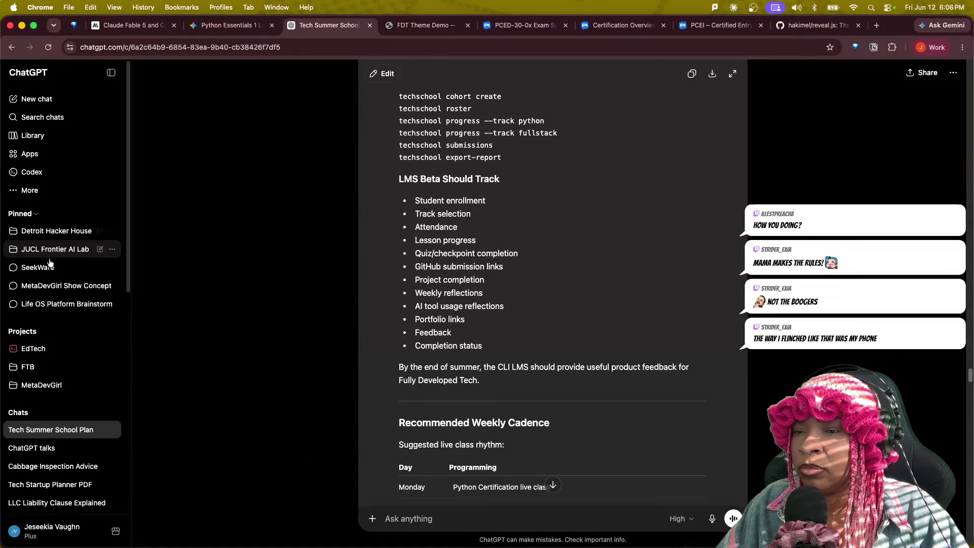
pyautogui.click(57, 286)
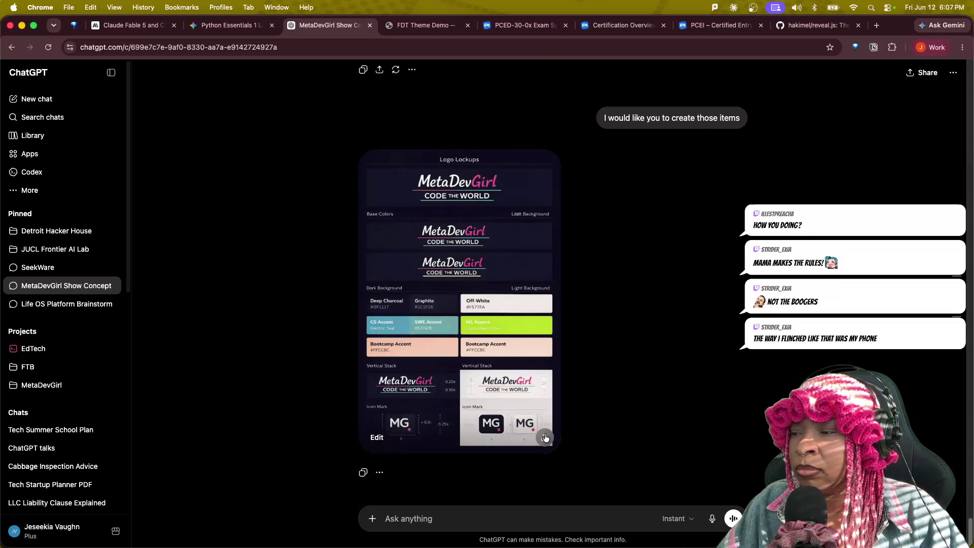
pyautogui.click(546, 438)
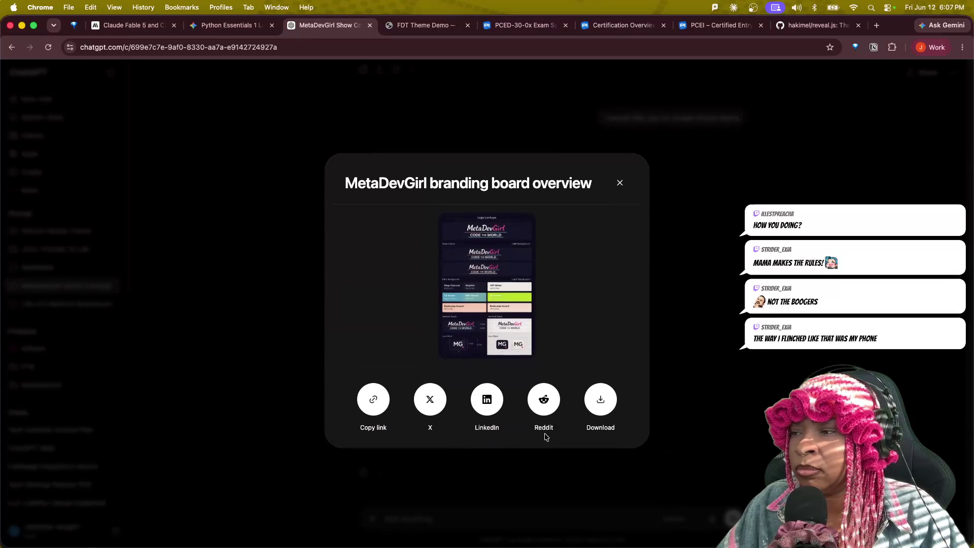
pyautogui.click(601, 405)
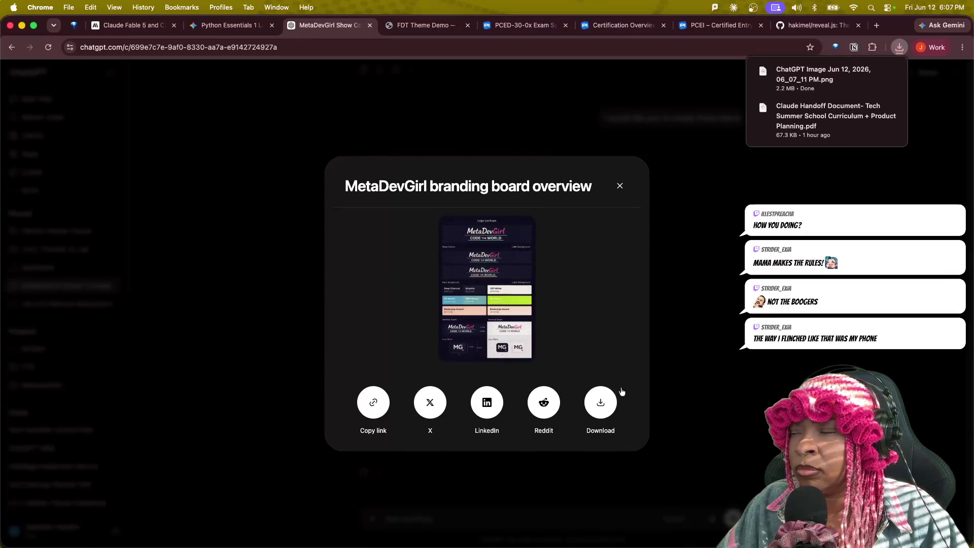
pyautogui.press('Escape')
pyautogui.scroll(4, 568, 347)
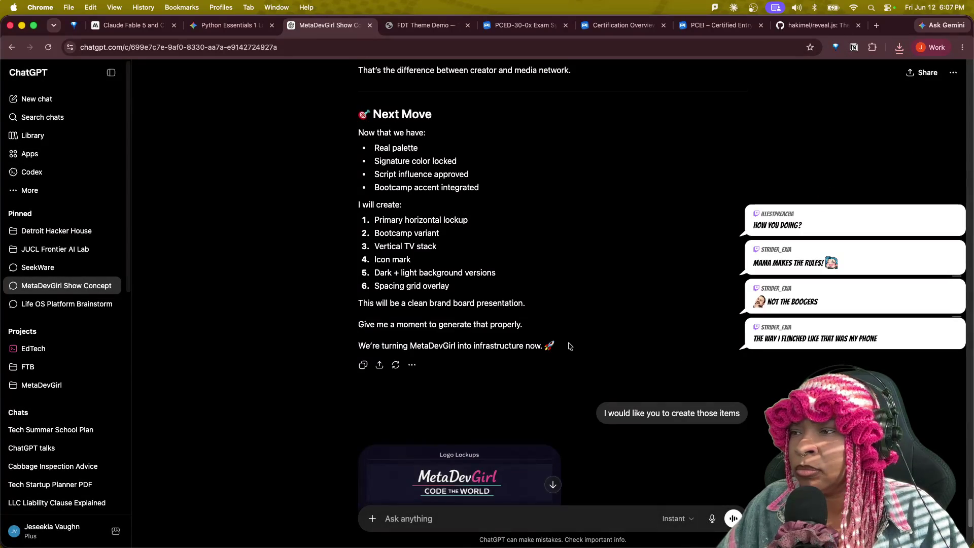
pyautogui.scroll(3, 568, 346)
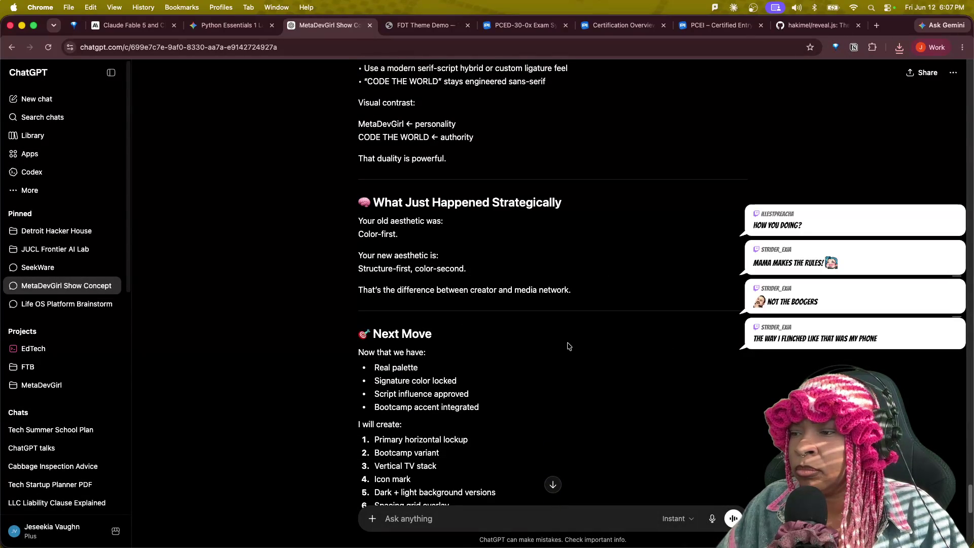
pyautogui.scroll(2, 566, 347)
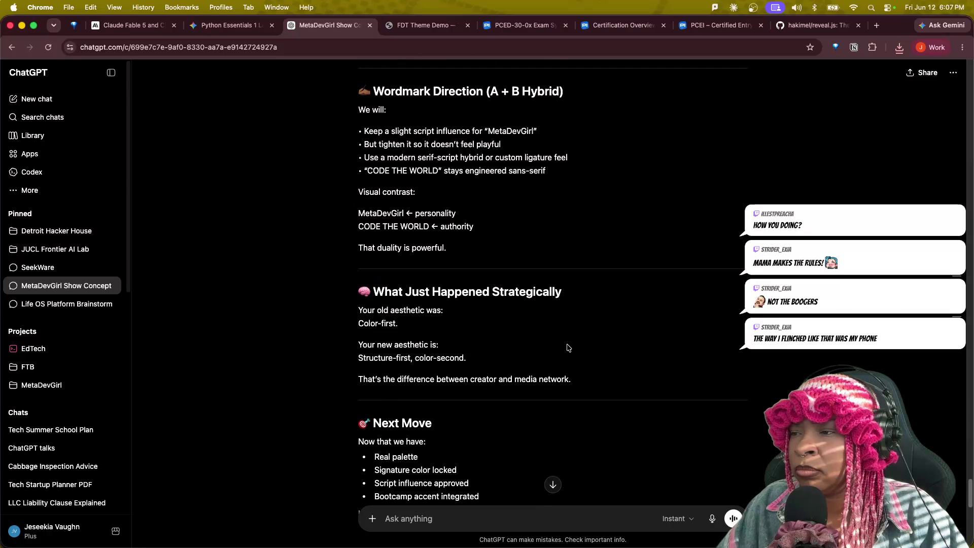
pyautogui.scroll(1, 567, 348)
pyautogui.scroll(2, 567, 348)
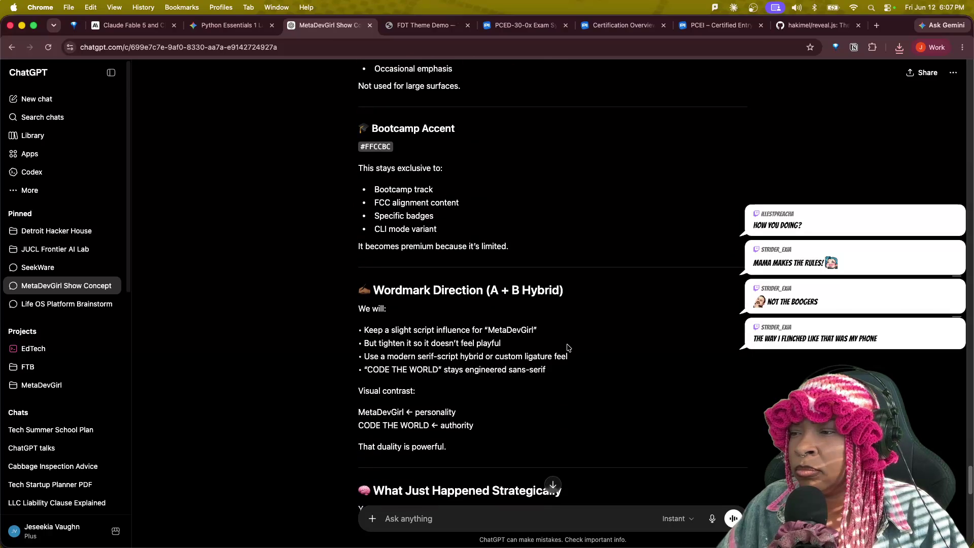
pyautogui.scroll(3, 567, 348)
pyautogui.scroll(3, 566, 347)
pyautogui.scroll(3, 566, 348)
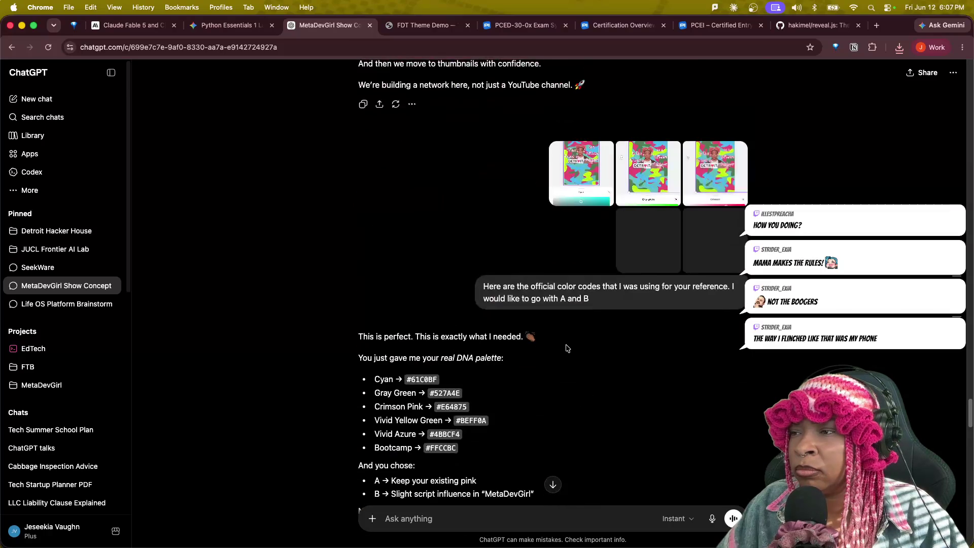
pyautogui.scroll(-5, 566, 347)
pyautogui.scroll(-5, 566, 346)
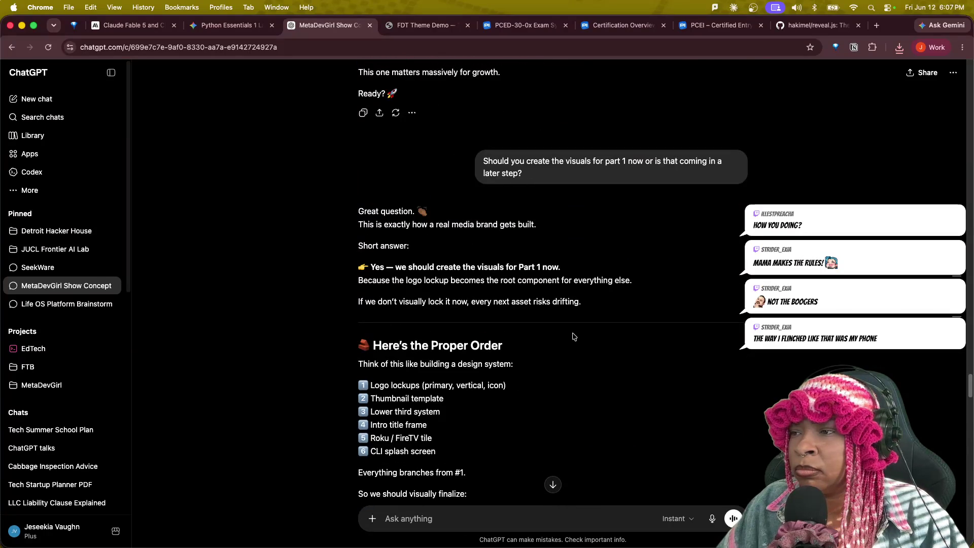
pyautogui.scroll(-5, 573, 337)
pyautogui.scroll(-5, 571, 330)
pyautogui.scroll(-5, 566, 323)
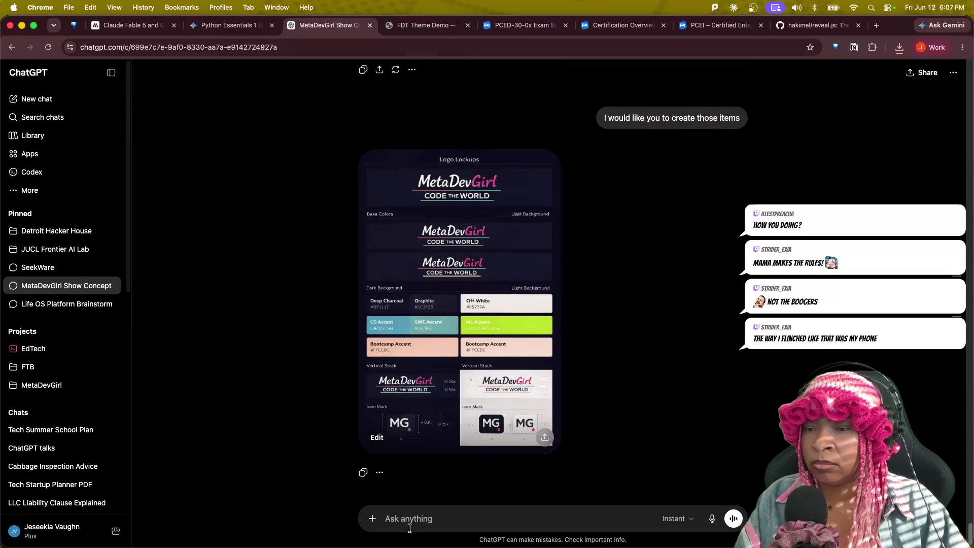
pyautogui.write('Can you crfeate a handoff document for c')
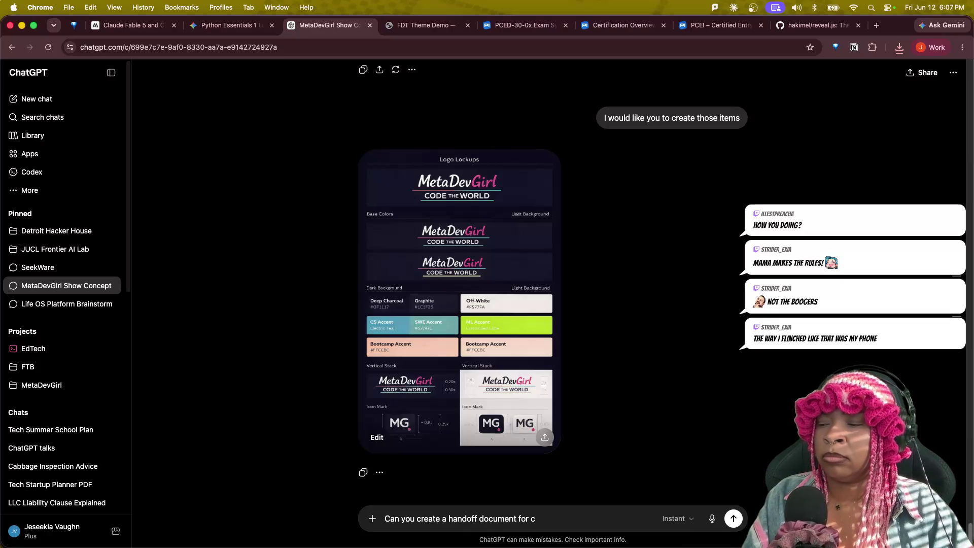
pyautogui.write('laude to')
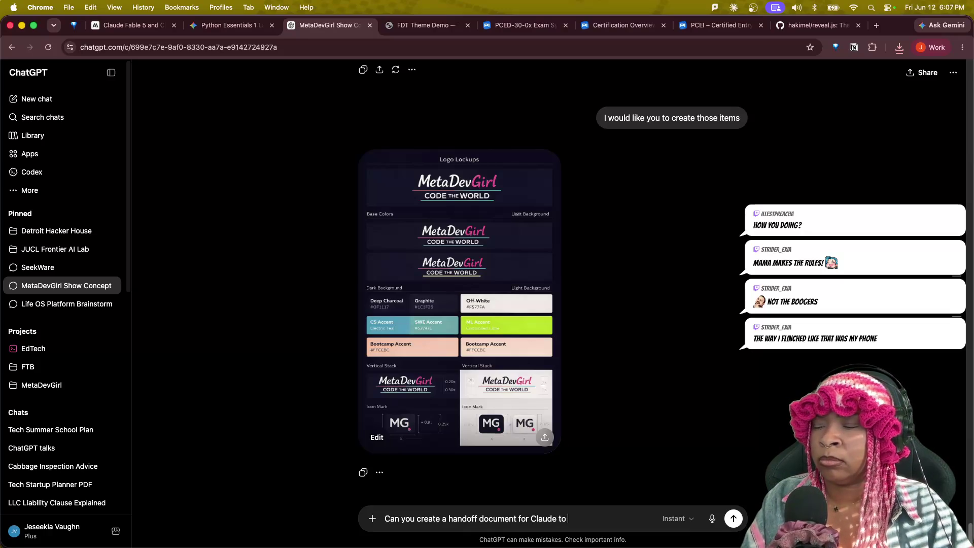
pyautogui.write(' helope')
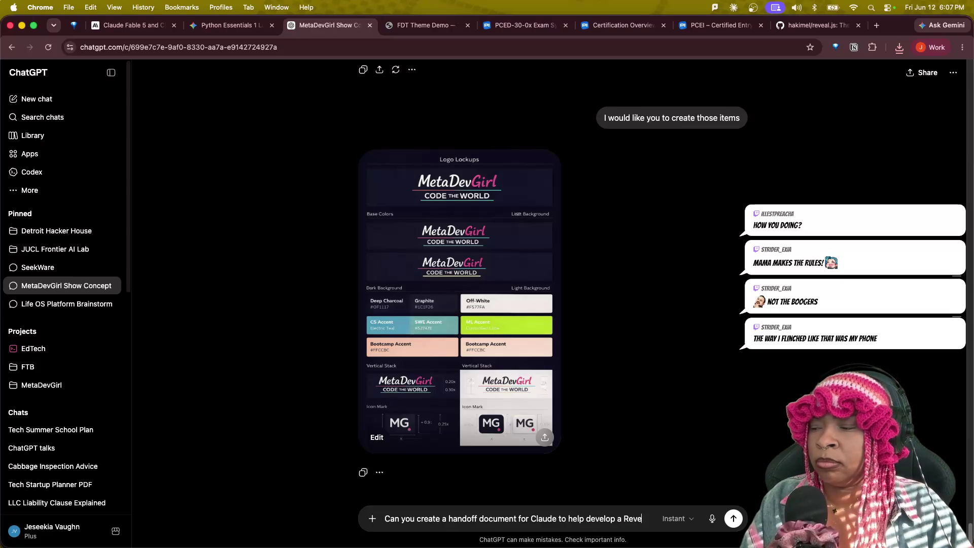
pyautogui.write('.js slid')
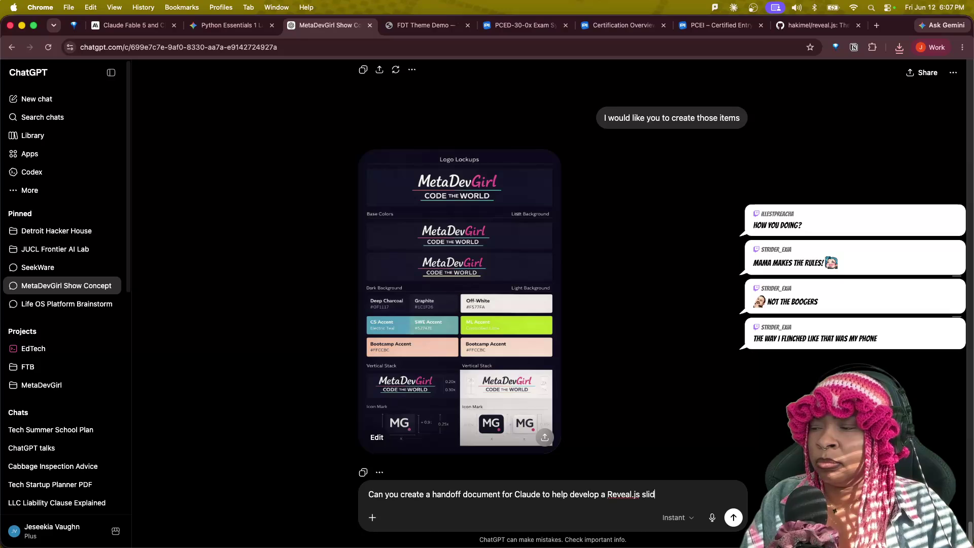
pyautogui.write('theme for the')
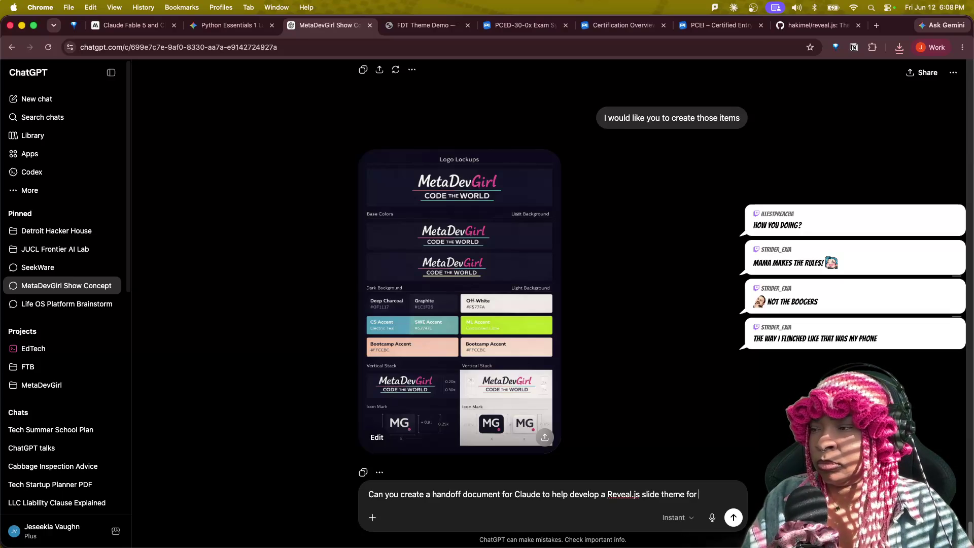
pyautogui.write('e with this design?')
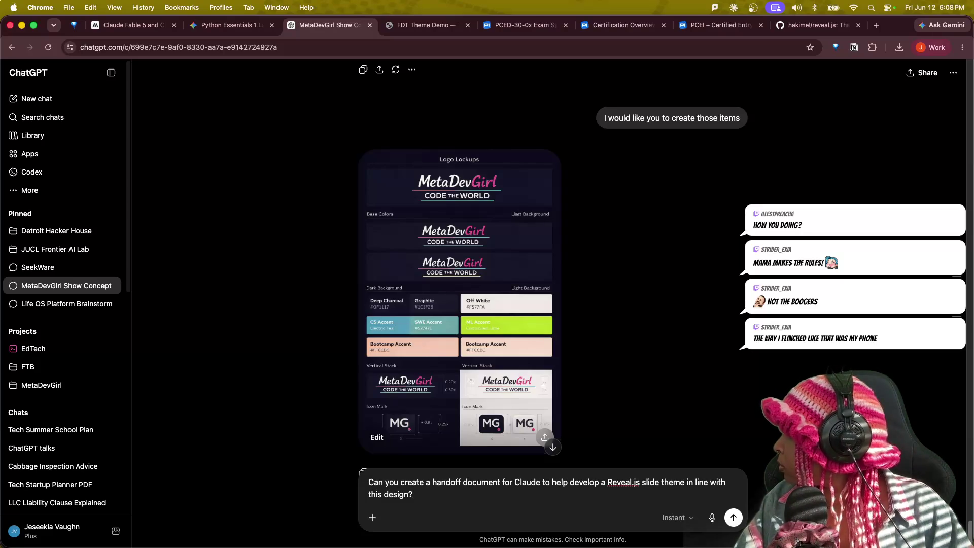
# - Send the request for a Claude handoff document for a MetaDevGirl Reveal.js theme
pyautogui.press('Return')
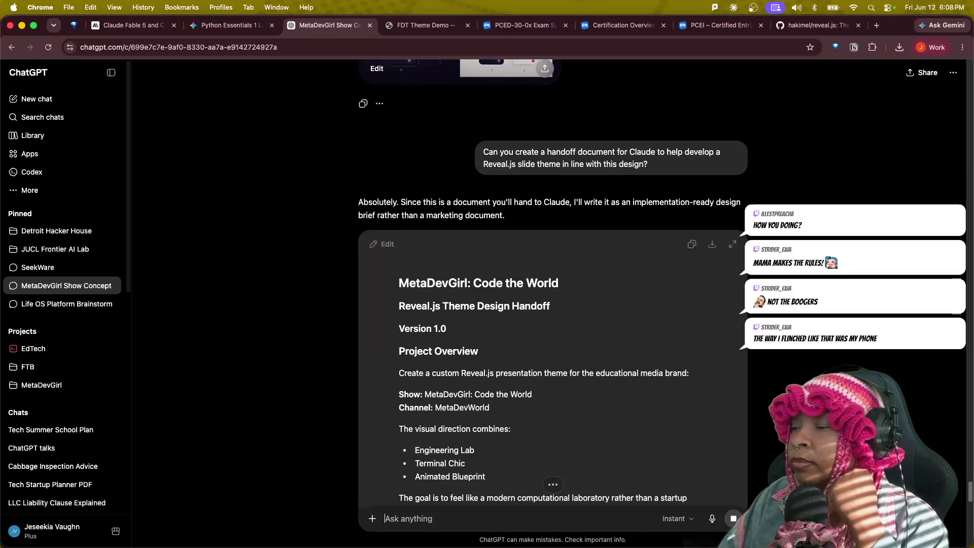
pyautogui.scroll(-5, 559, 457)
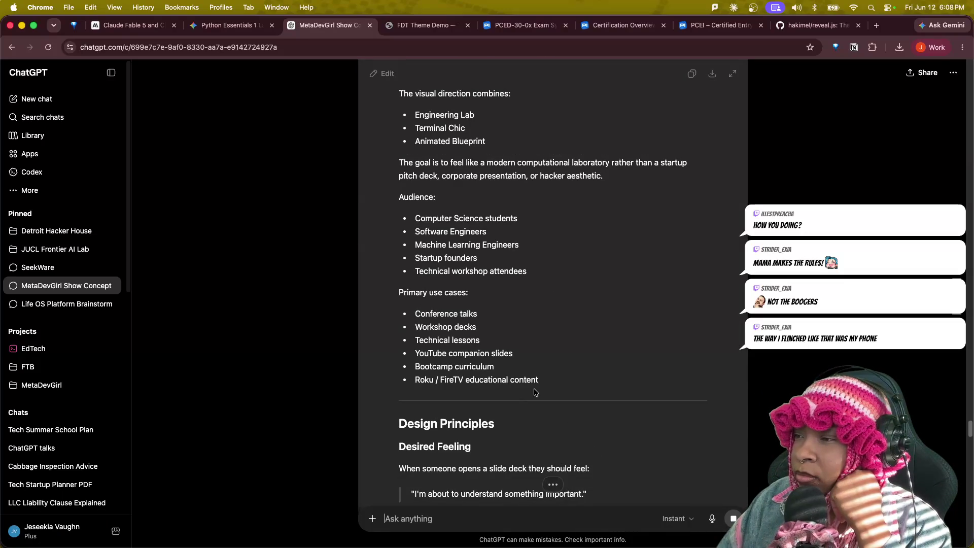
pyautogui.scroll(2, 531, 395)
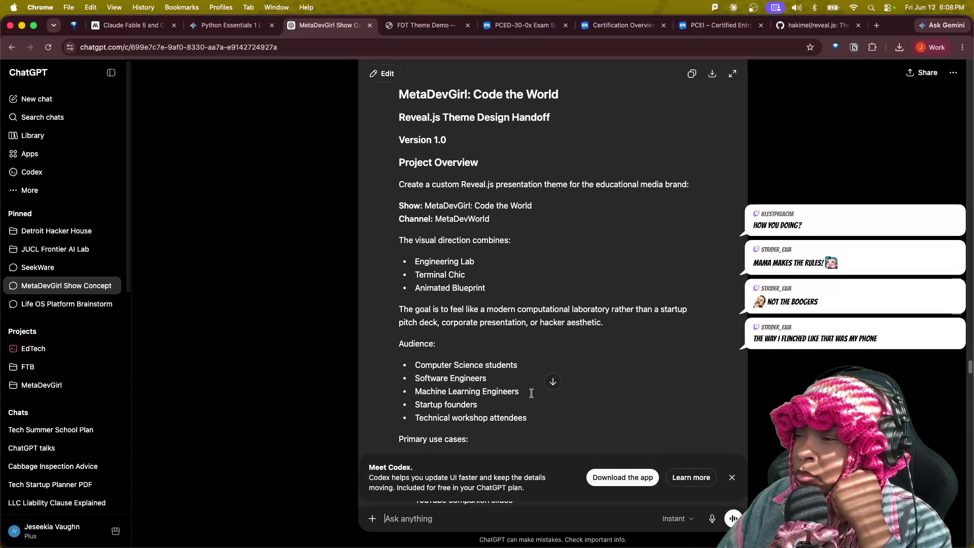
pyautogui.scroll(-2, 531, 392)
pyautogui.scroll(-3, 531, 393)
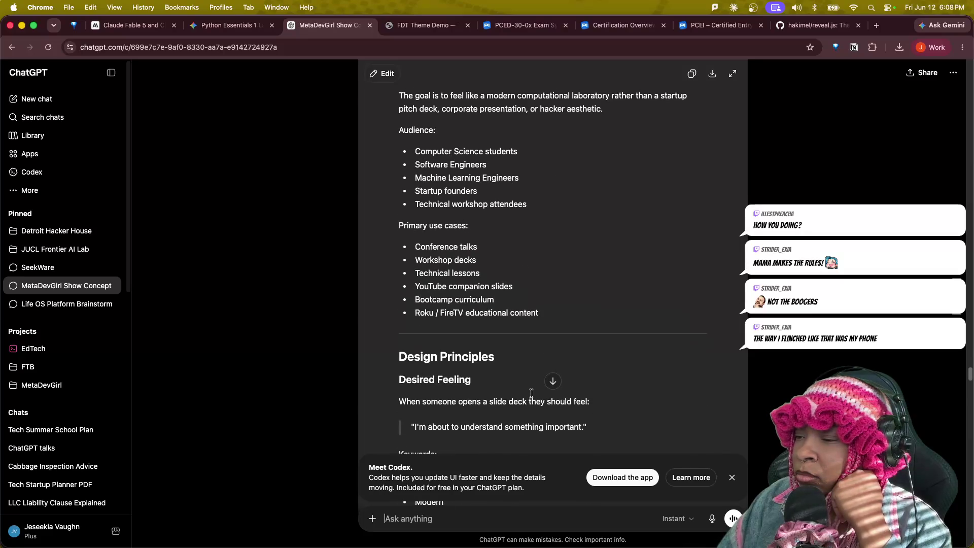
pyautogui.scroll(-1, 531, 393)
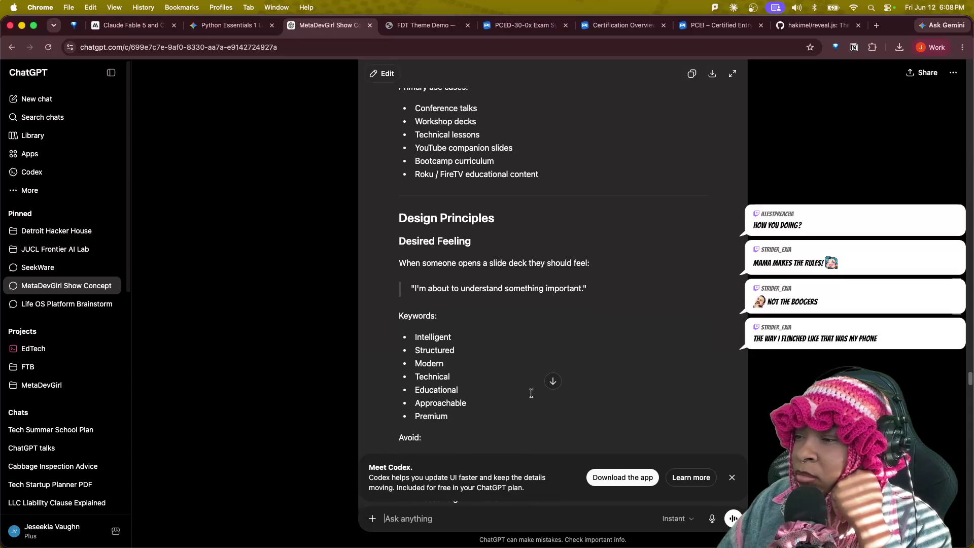
pyautogui.scroll(-3, 531, 393)
pyautogui.scroll(-1, 532, 393)
pyautogui.scroll(-5, 531, 393)
pyautogui.scroll(-5, 532, 392)
pyautogui.scroll(-5, 530, 393)
pyautogui.scroll(-5, 540, 397)
pyautogui.scroll(-5, 553, 404)
pyautogui.scroll(-1, 553, 404)
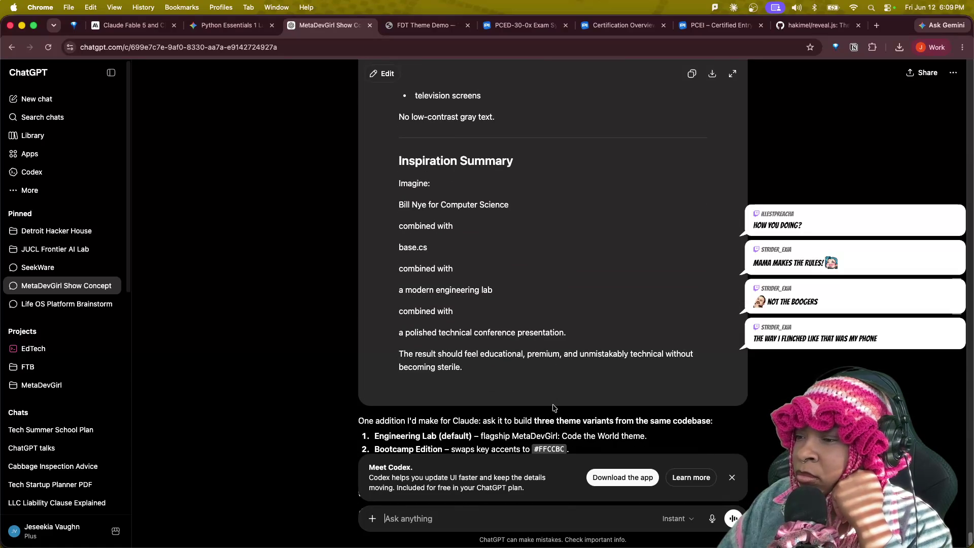
pyautogui.scroll(-2, 618, 404)
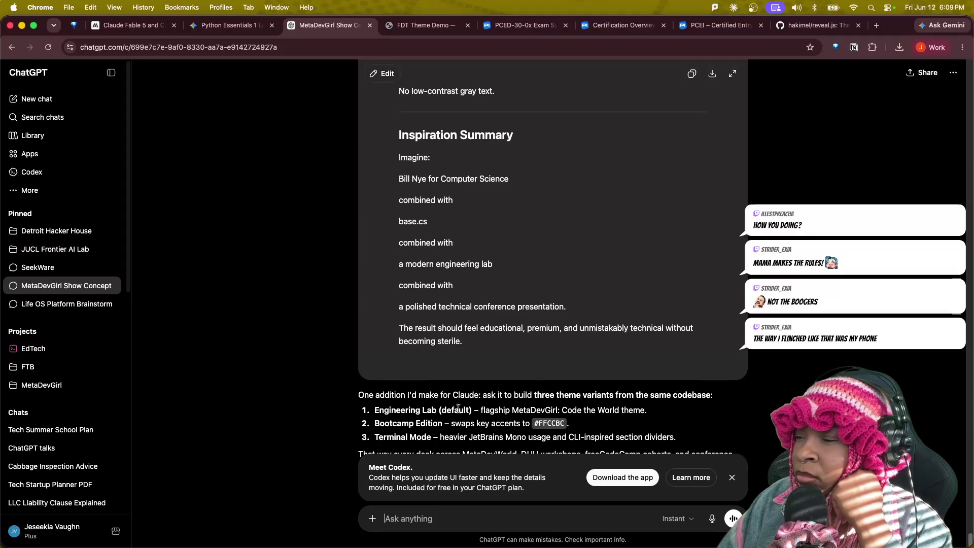
# - Read the Engineering Lab (default) variant suggestion, dismiss the Codex promotion and start a follow-up
pyautogui.moveTo(376, 410); pyautogui.dragTo(609, 416)
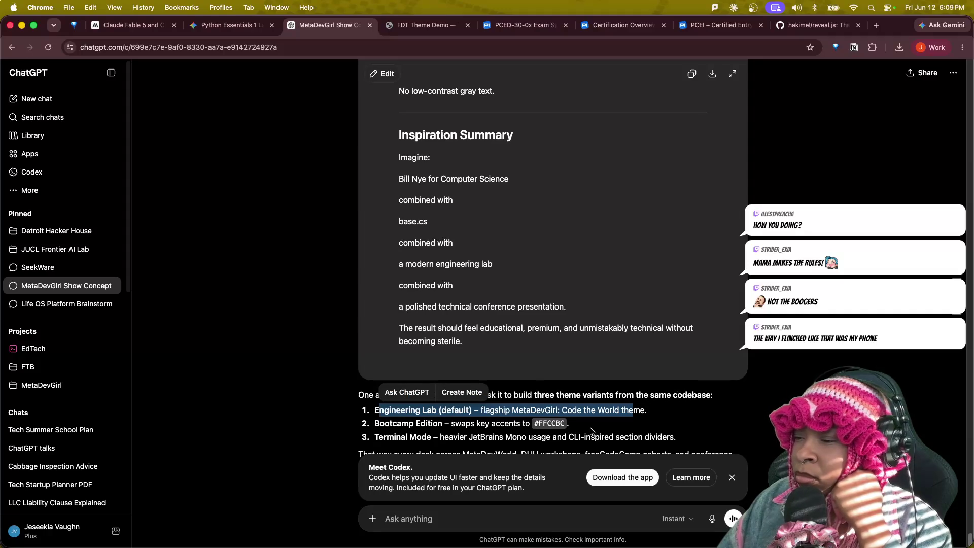
pyautogui.click(332, 412)
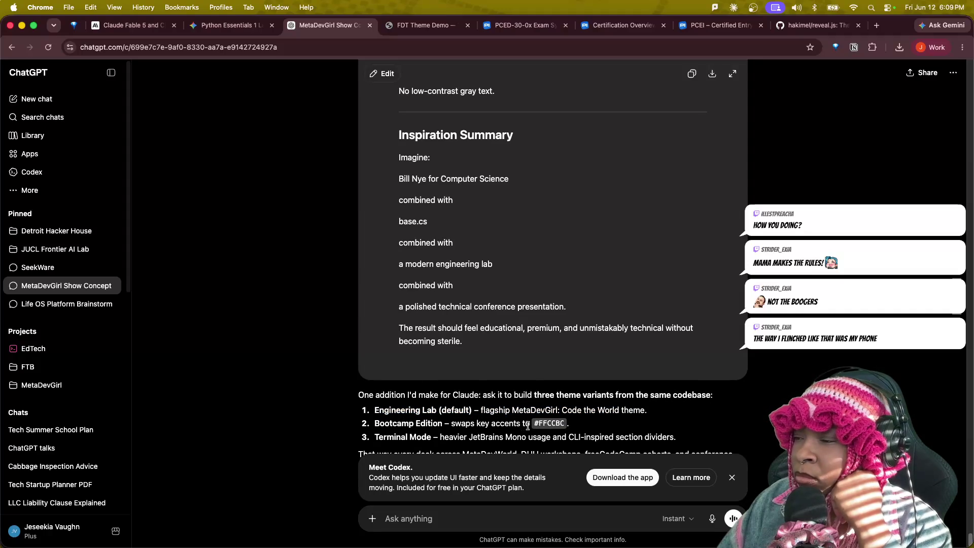
pyautogui.click(730, 478)
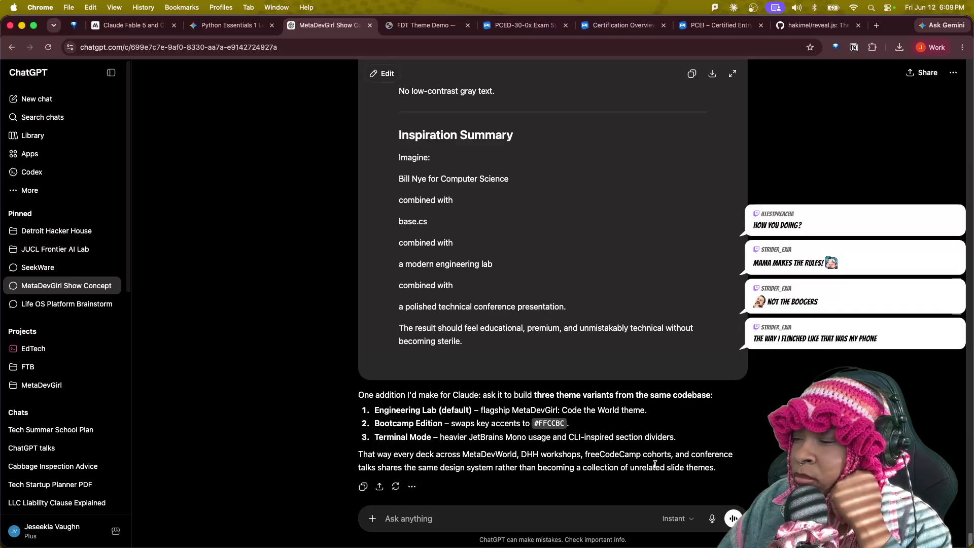
pyautogui.click(431, 512)
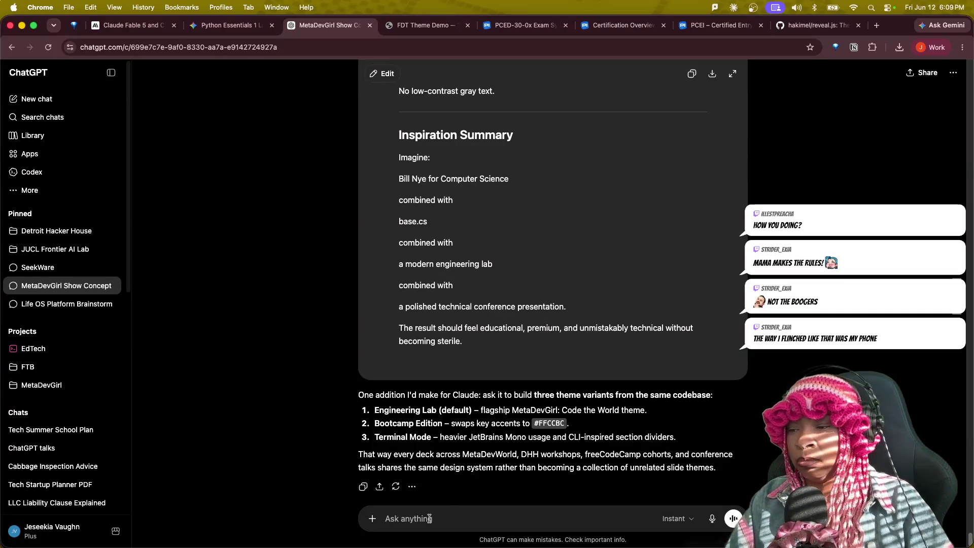
pyautogui.write('Add that t')
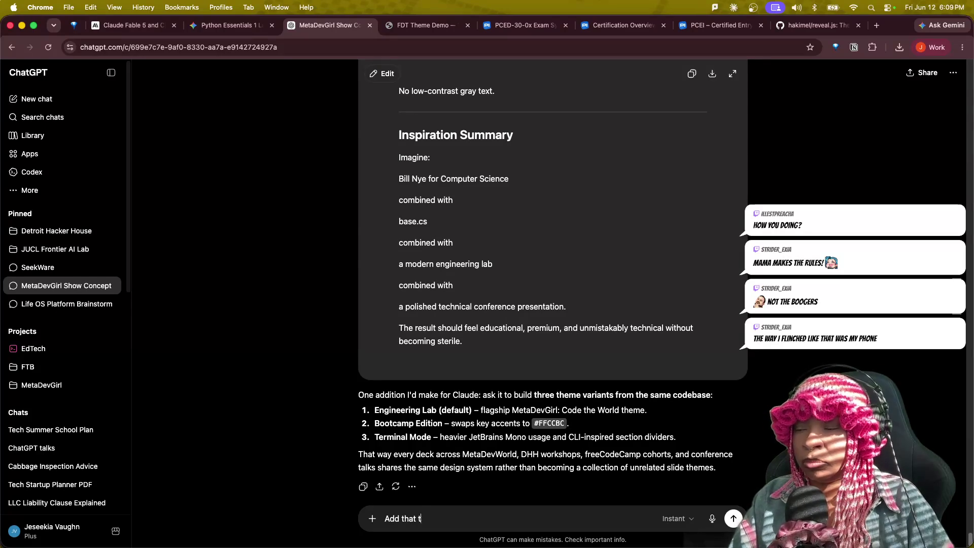
pyautogui.write('o the request')
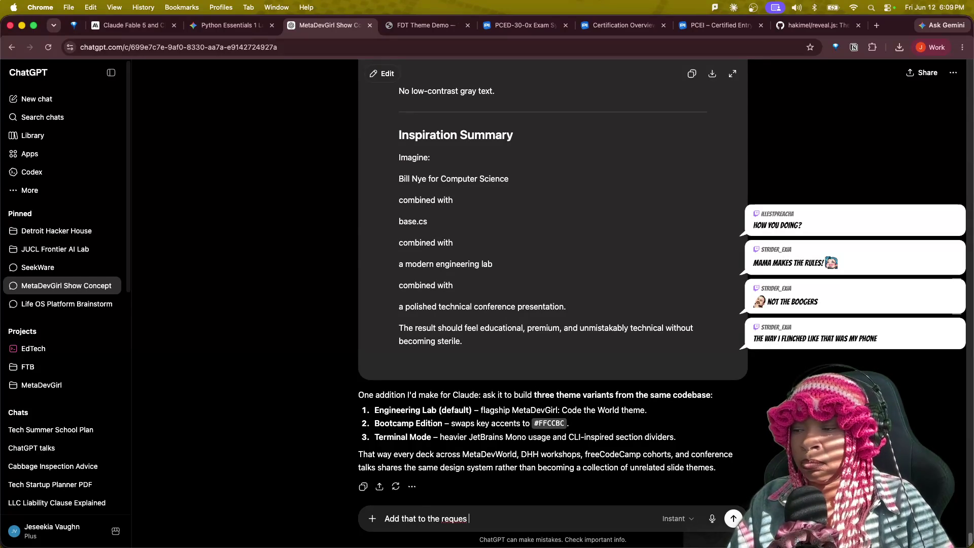
pyautogui.write(' so I can paste it all at once.')
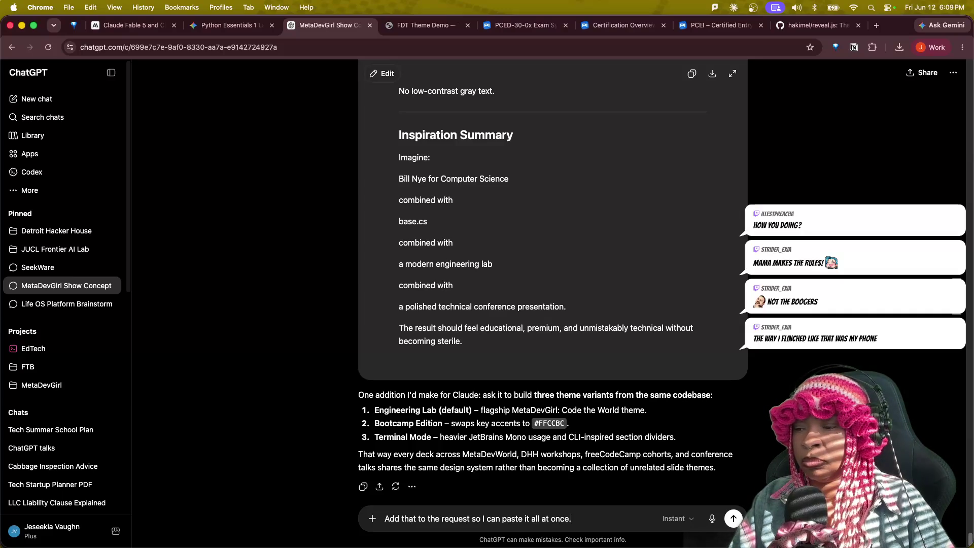
# - Send the request to add the three variants and read the Theme Showcase deck recommendation
pyautogui.press('Return')
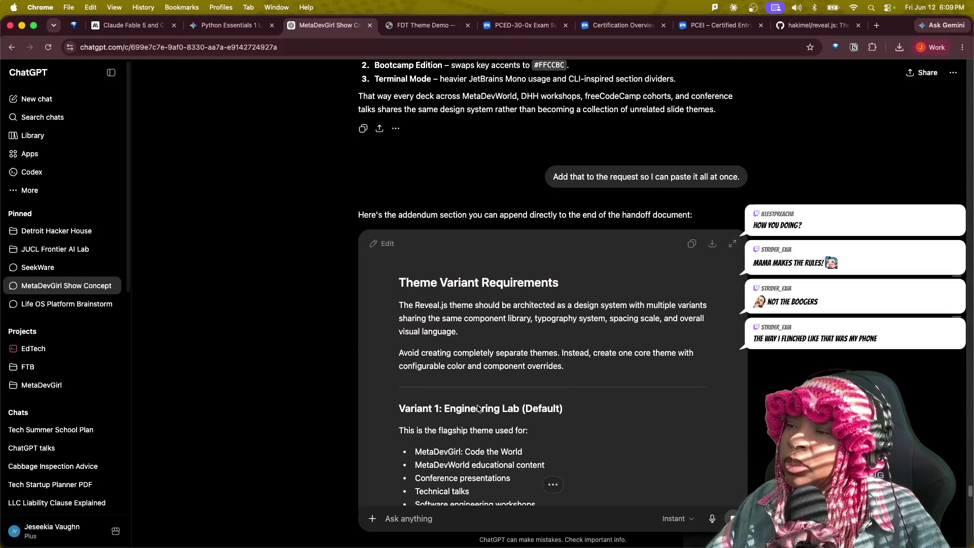
pyautogui.scroll(-10, 480, 435)
pyautogui.scroll(-5, 479, 435)
pyautogui.scroll(-10, 480, 436)
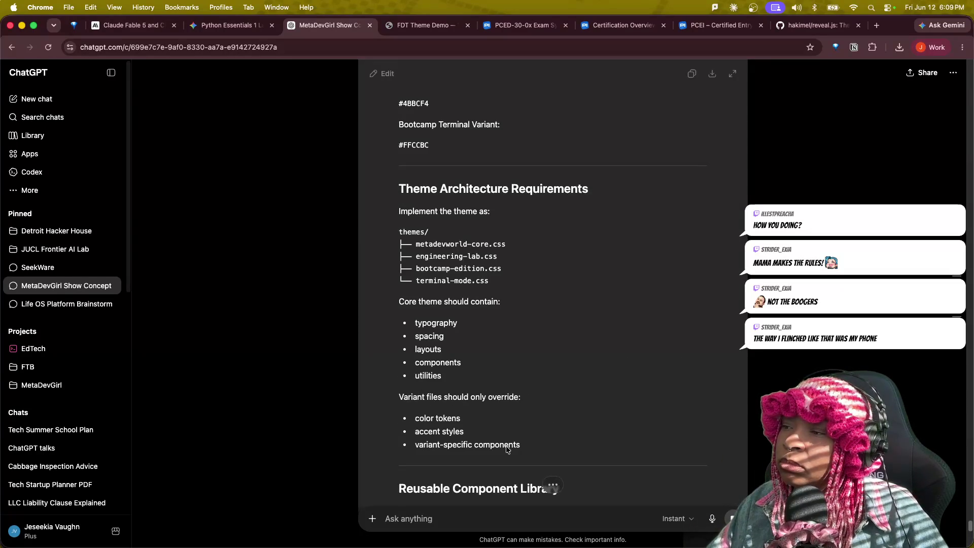
pyautogui.scroll(-10, 512, 446)
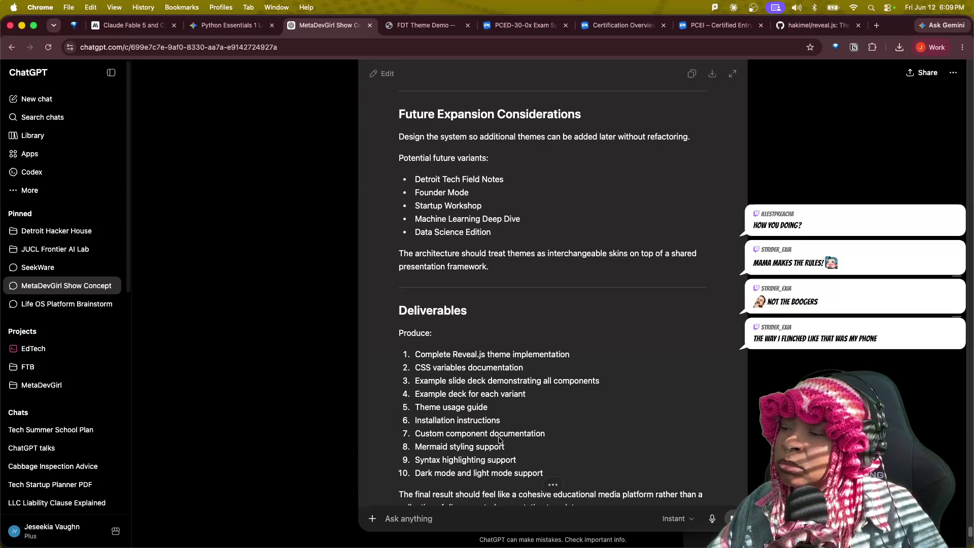
pyautogui.scroll(-5, 498, 441)
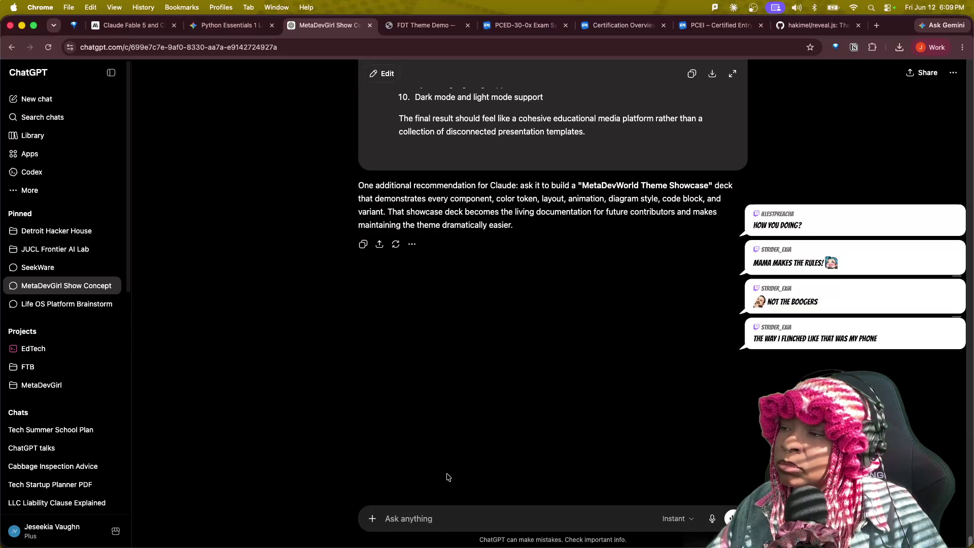
pyautogui.moveTo(429, 198); pyautogui.dragTo(715, 211)
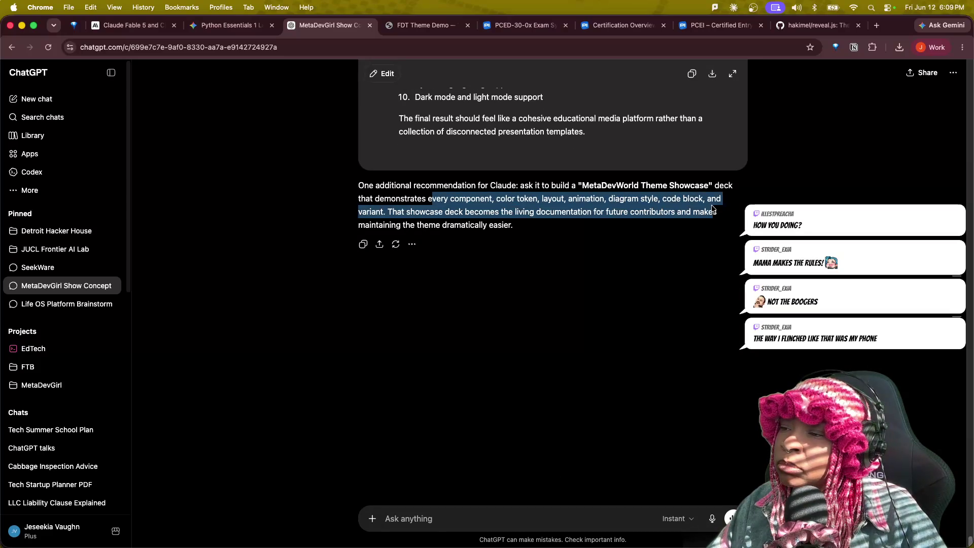
pyautogui.click(418, 519)
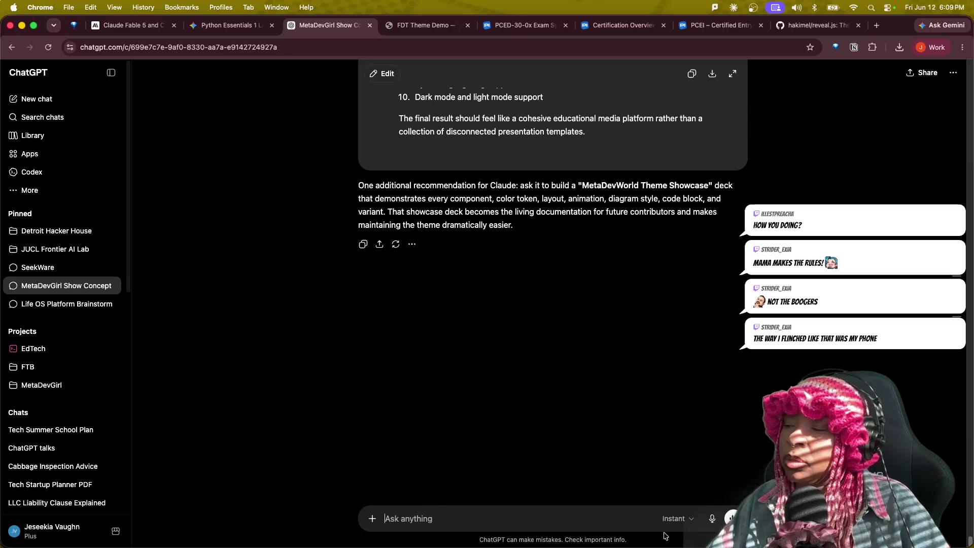
# - Set replies to High intelligence and send the request for one full merged handoff document
pyautogui.click(689, 522)
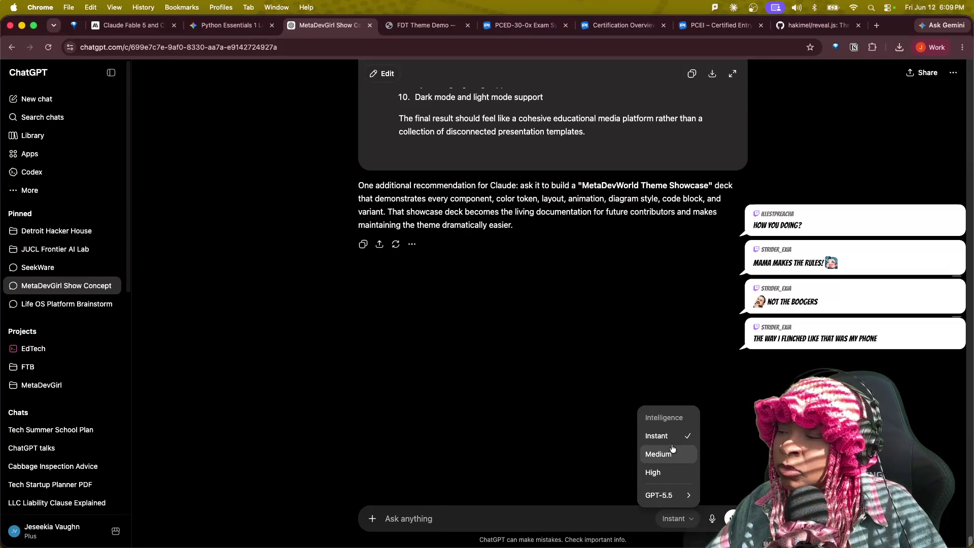
pyautogui.click(663, 472)
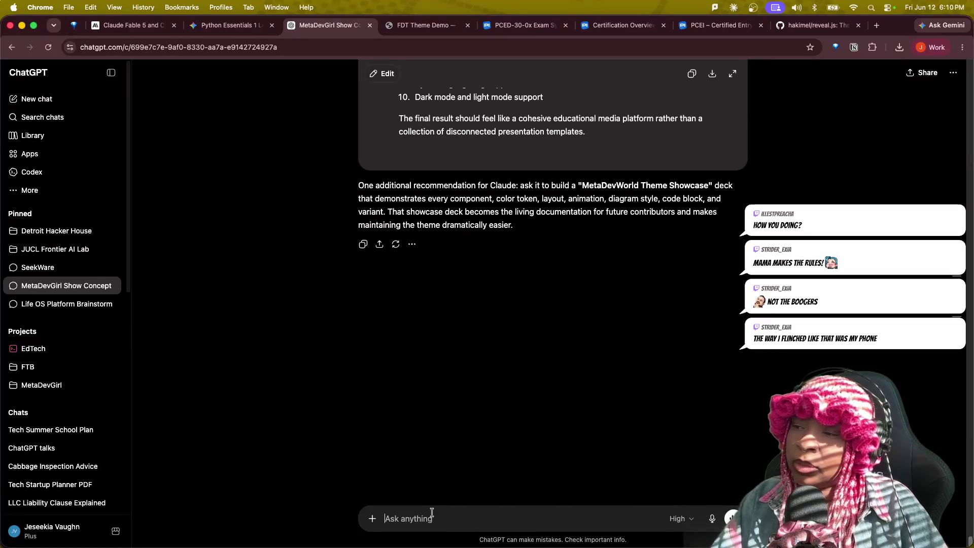
pyautogui.write('I nee')
pyautogui.write(' 1 full document with all of the i')
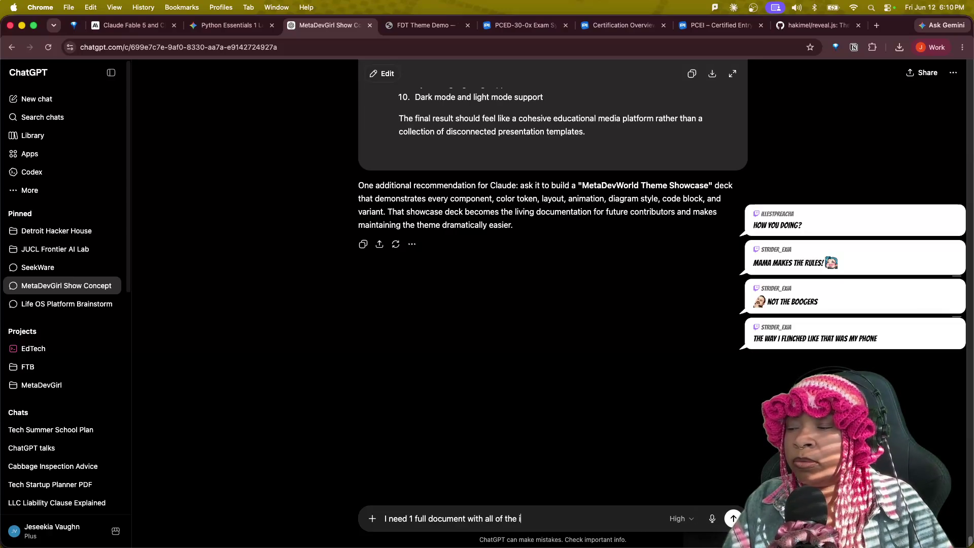
pyautogui.write("nformation that you're recomm")
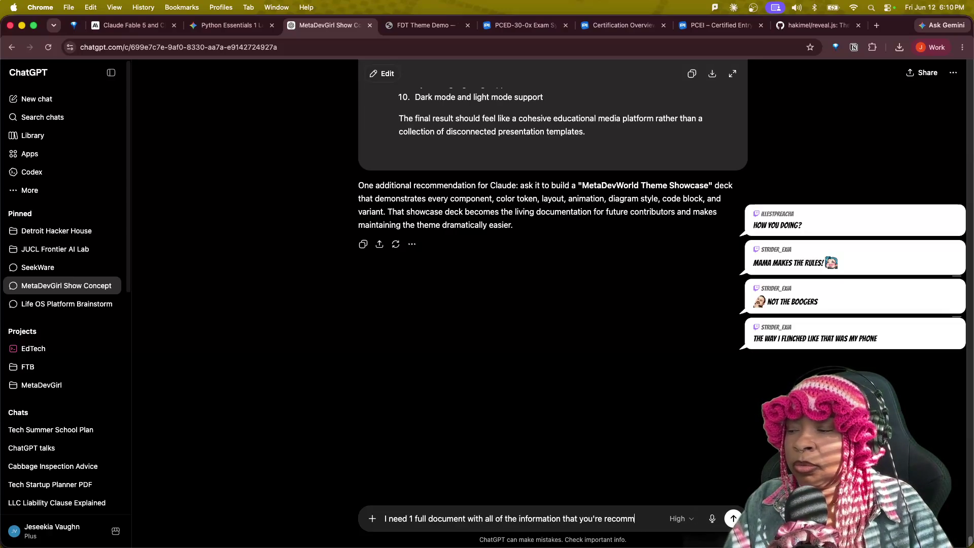
pyautogui.write('ending for a smooth handoff.')
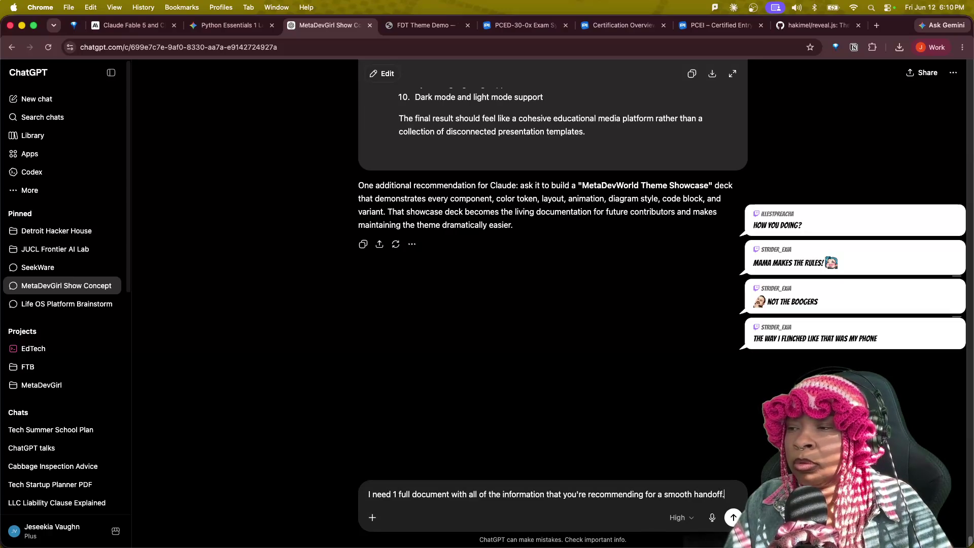
pyautogui.write(' Include t')
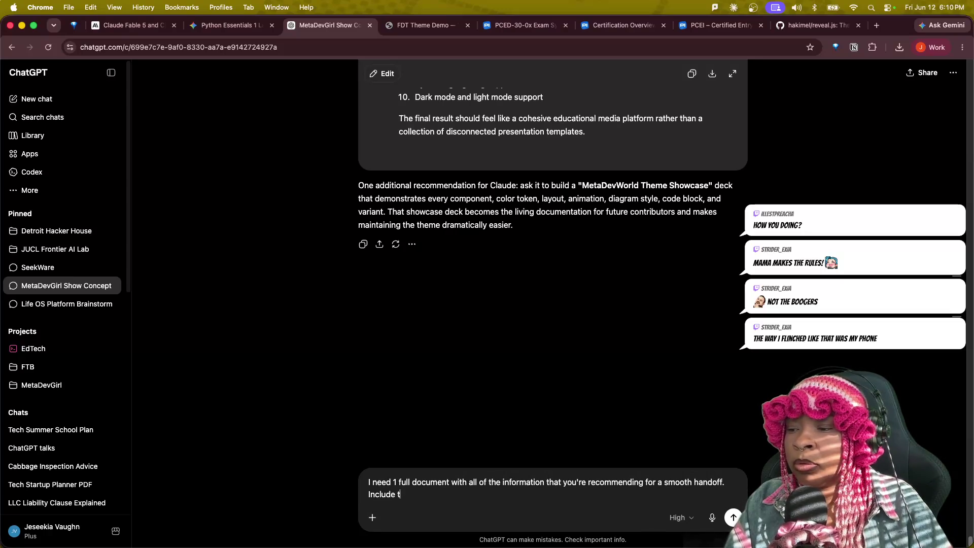
pyautogui.write('he uy')
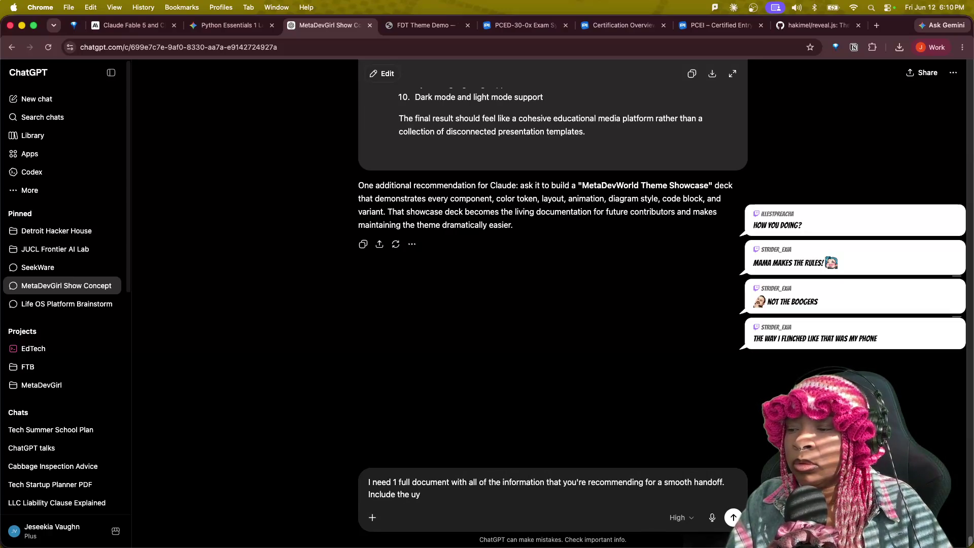
pyautogui.press('BackSpace')
pyautogui.write('pdated recommendatiko')
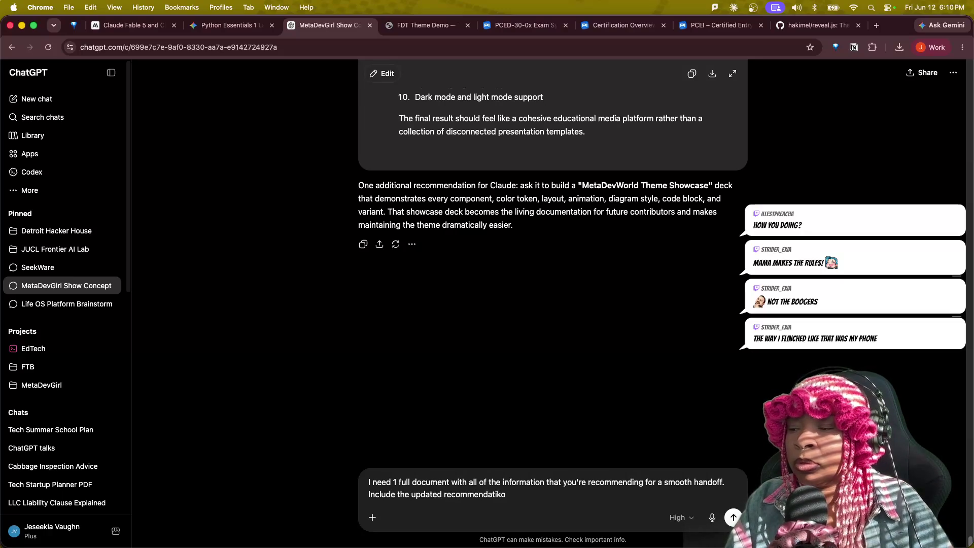
pyautogui.press('Return')
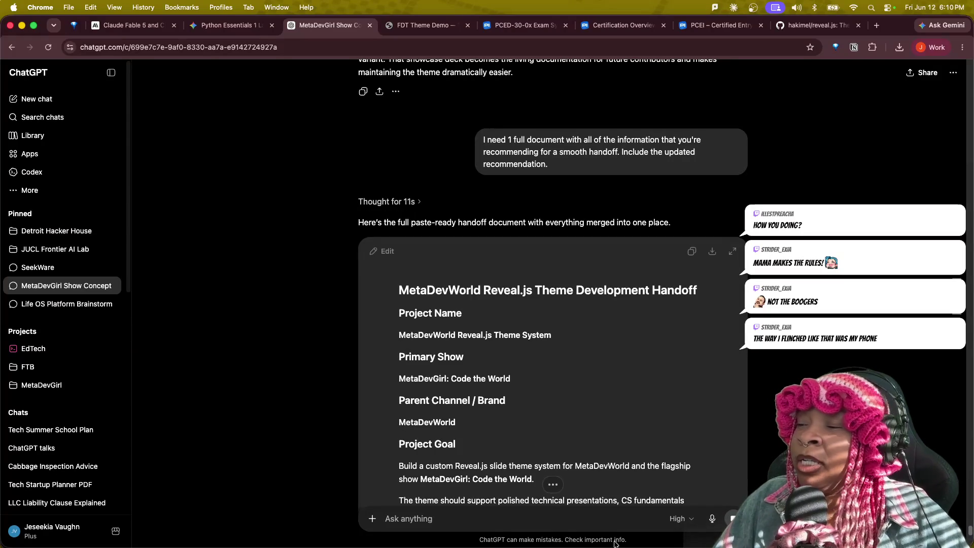
pyautogui.scroll(-5, 632, 479)
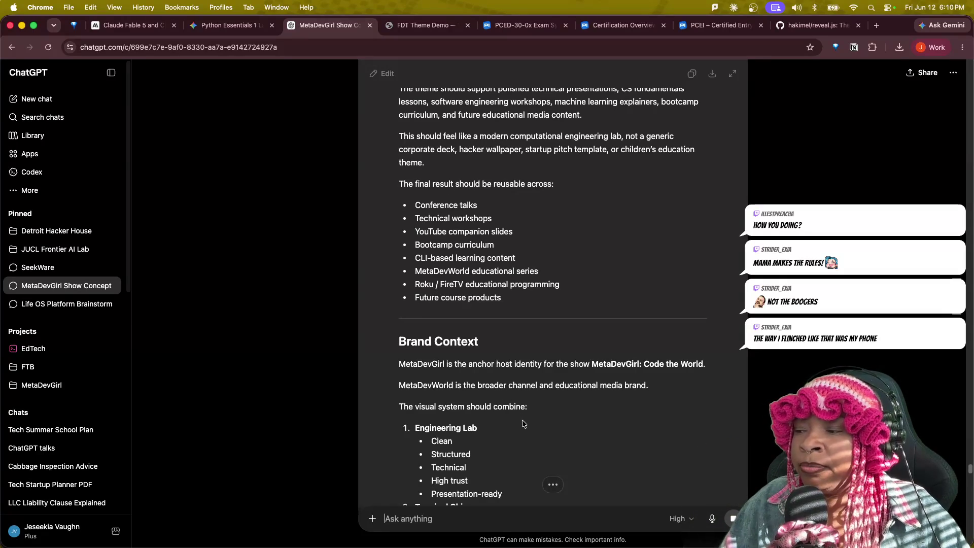
pyautogui.scroll(-1, 509, 428)
pyautogui.scroll(-5, 507, 423)
pyautogui.scroll(-3, 503, 419)
pyautogui.scroll(-3, 503, 419)
pyautogui.scroll(-4, 504, 419)
pyautogui.scroll(-4, 506, 419)
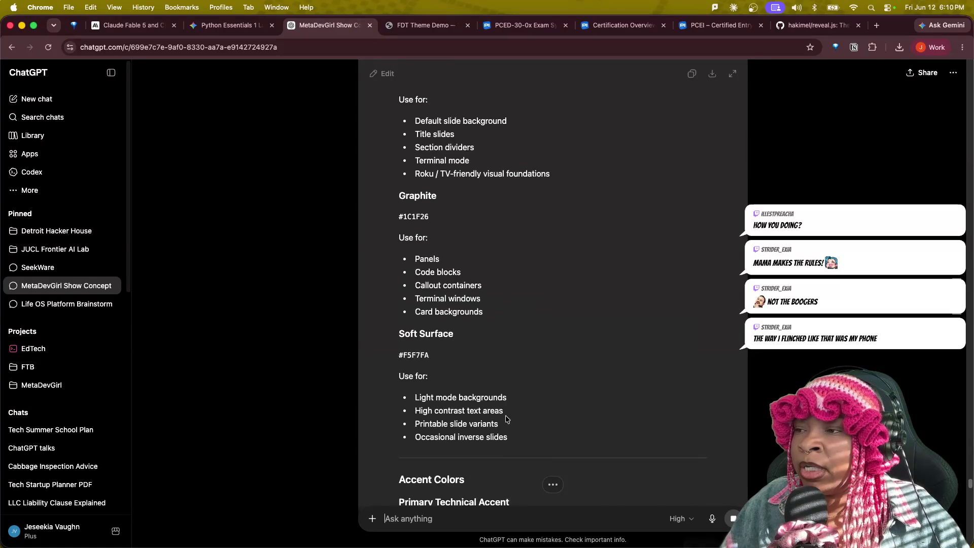
pyautogui.scroll(-4, 506, 418)
pyautogui.scroll(-4, 507, 419)
pyautogui.scroll(-4, 509, 418)
pyautogui.scroll(-4, 512, 417)
pyautogui.scroll(-4, 512, 417)
pyautogui.scroll(-4, 512, 413)
pyautogui.scroll(-1, 512, 413)
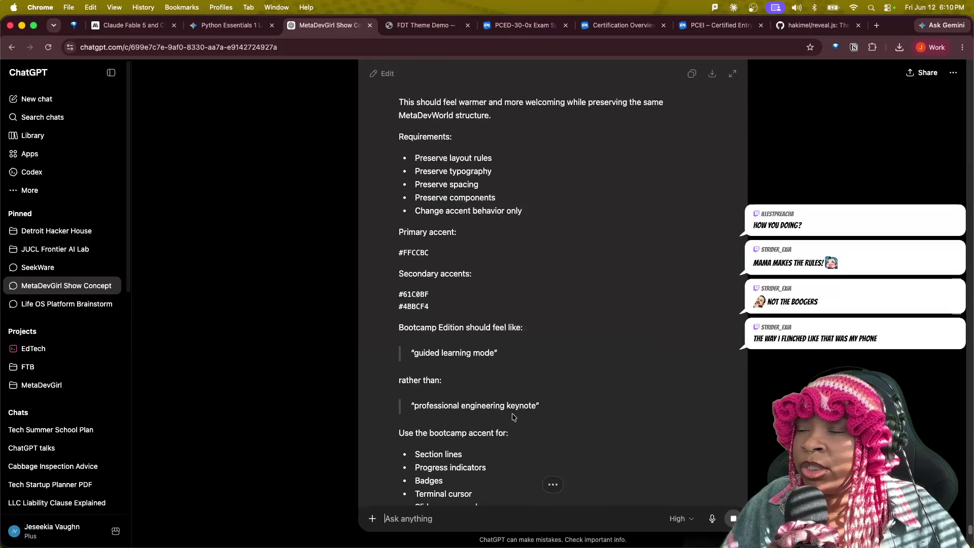
pyautogui.scroll(-3, 532, 411)
pyautogui.scroll(-5, 533, 415)
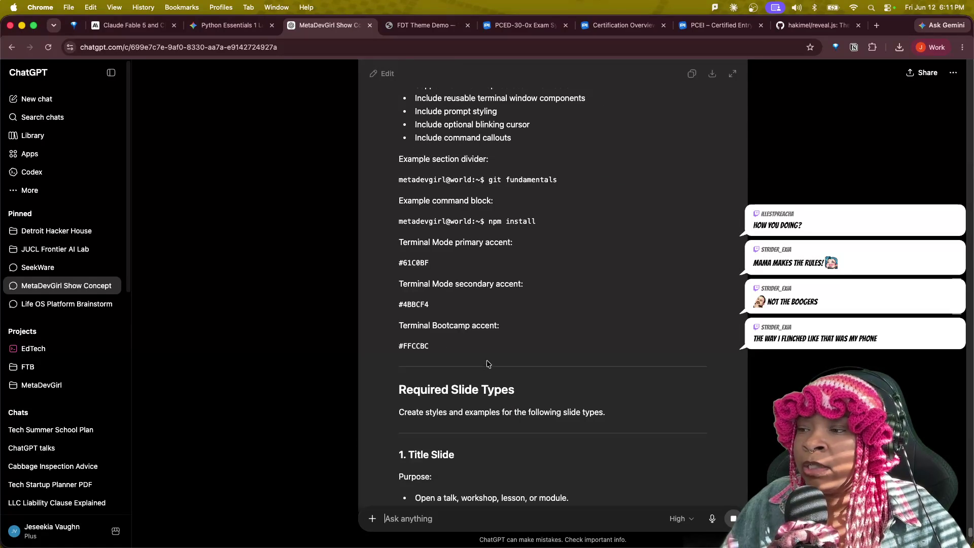
pyautogui.scroll(-5, 506, 430)
pyautogui.scroll(-5, 506, 430)
pyautogui.scroll(-1, 508, 429)
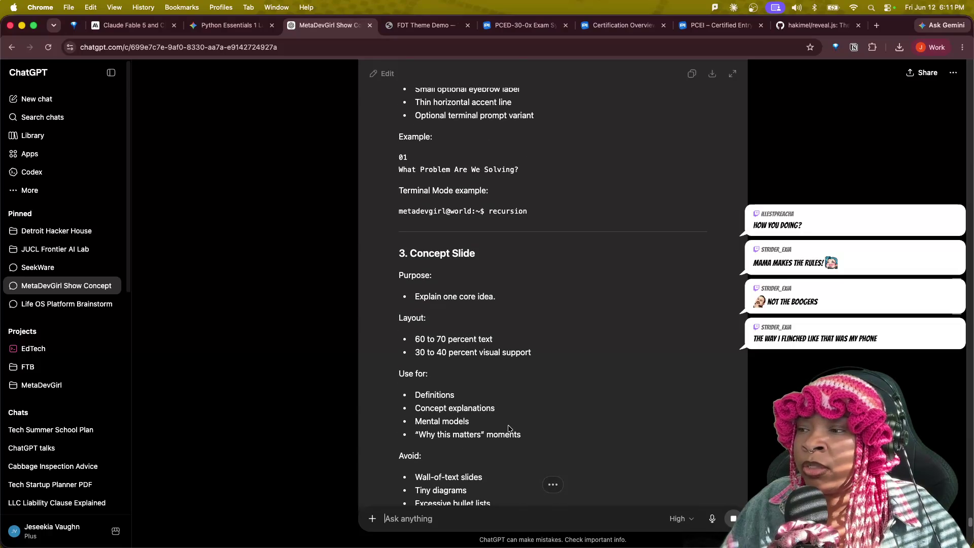
pyautogui.scroll(-5, 508, 429)
pyautogui.scroll(-1, 496, 433)
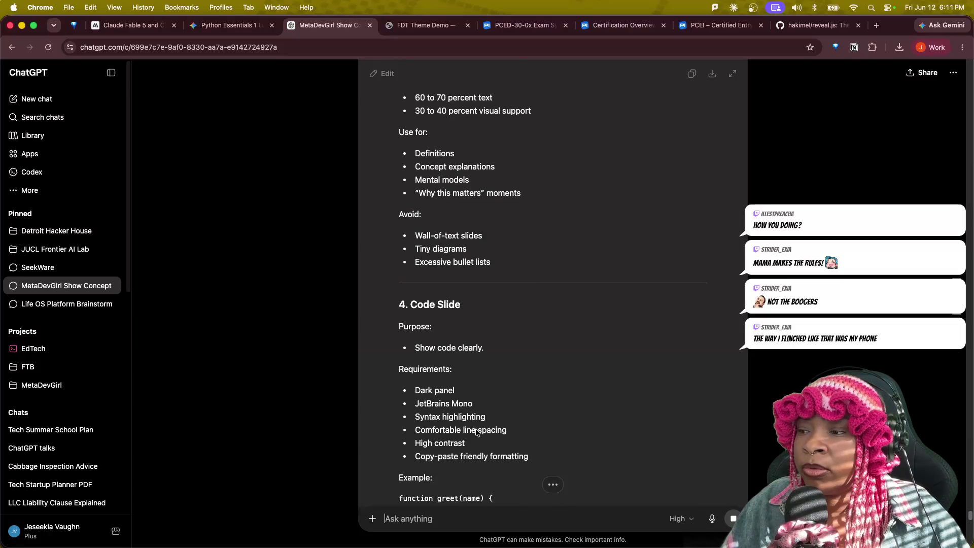
pyautogui.scroll(-3, 494, 432)
pyautogui.scroll(-3, 475, 431)
pyautogui.scroll(-5, 468, 433)
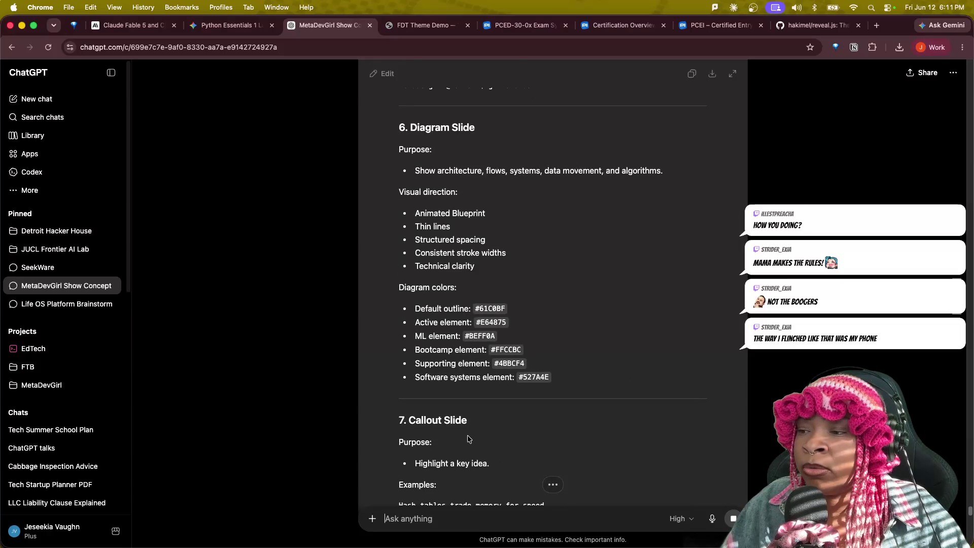
pyautogui.scroll(-5, 468, 438)
pyautogui.scroll(-7, 469, 436)
pyautogui.scroll(-4, 469, 429)
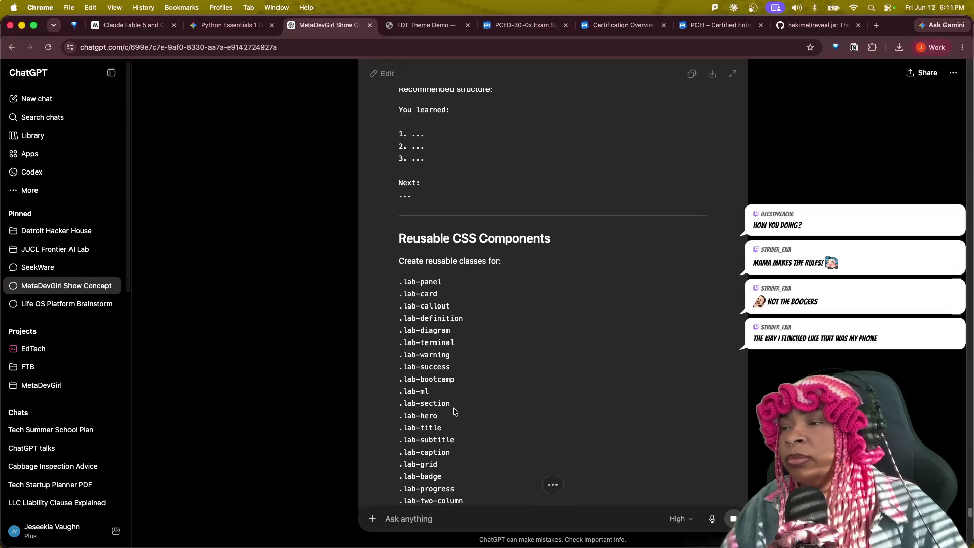
pyautogui.scroll(-8, 461, 408)
pyautogui.scroll(-1, 462, 407)
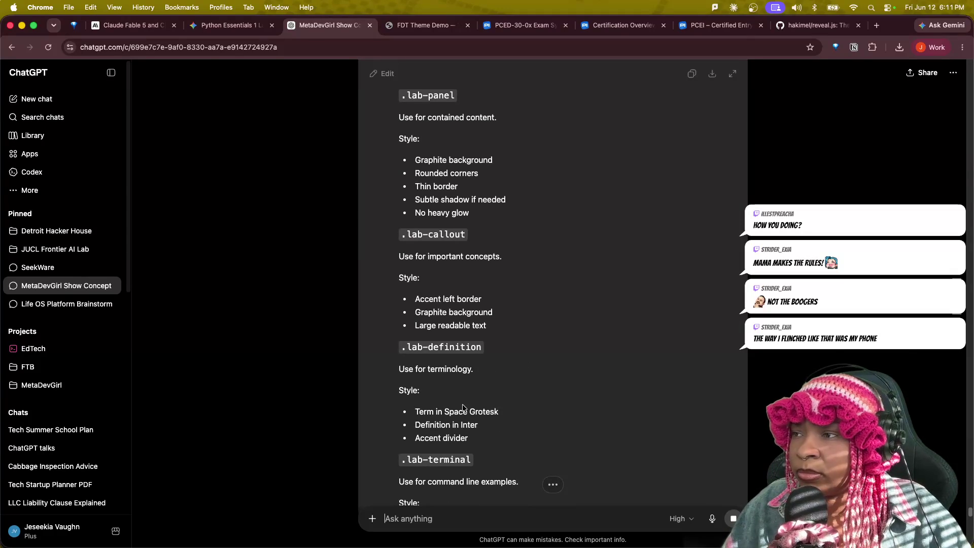
pyautogui.scroll(-10, 463, 408)
pyautogui.scroll(-10, 465, 409)
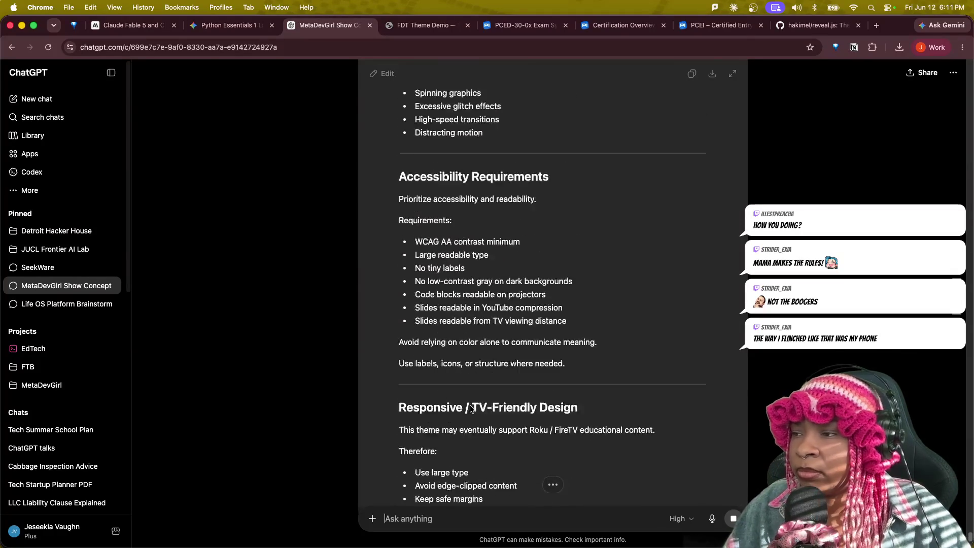
pyautogui.scroll(-10, 468, 409)
pyautogui.scroll(-5, 471, 409)
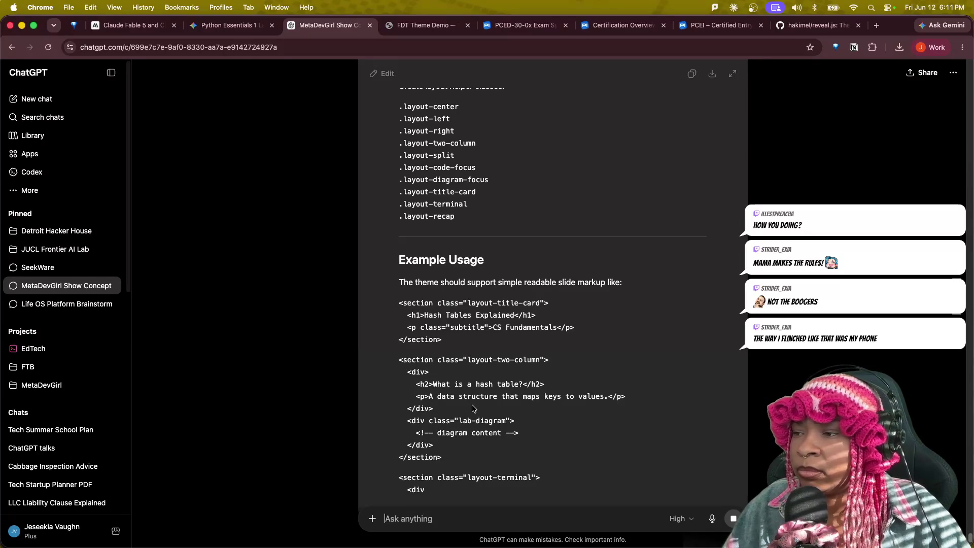
pyautogui.scroll(-10, 472, 409)
pyautogui.scroll(-10, 392, 304)
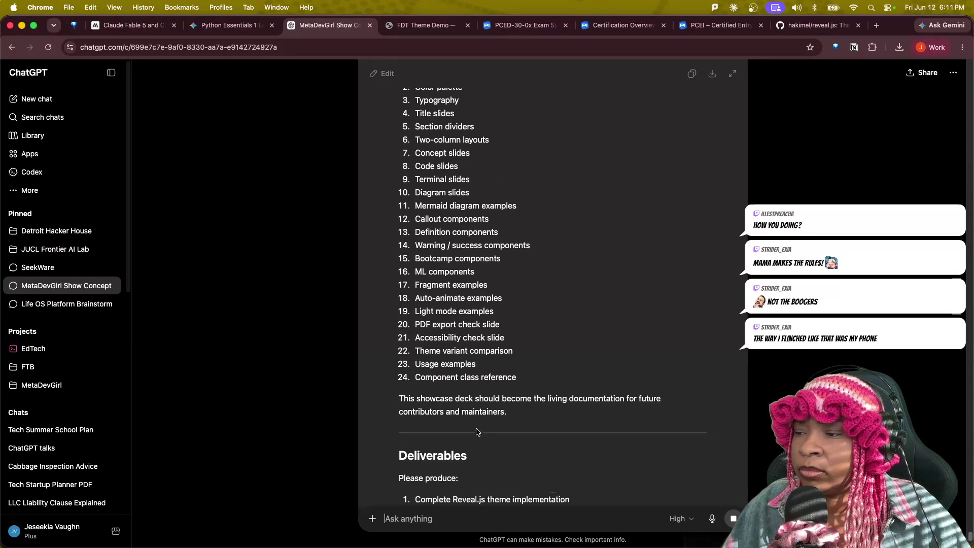
pyautogui.scroll(-10, 479, 438)
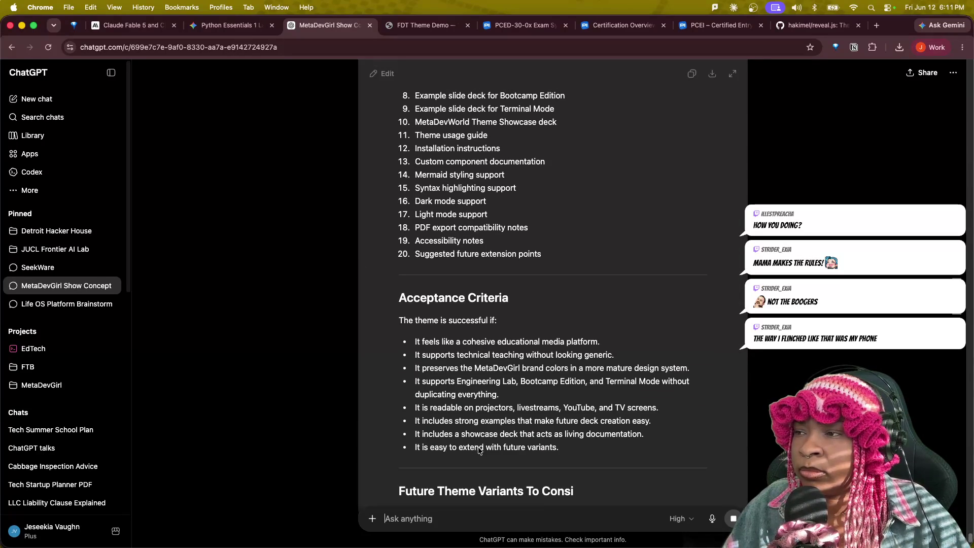
pyautogui.scroll(-5, 478, 448)
pyautogui.scroll(-5, 482, 450)
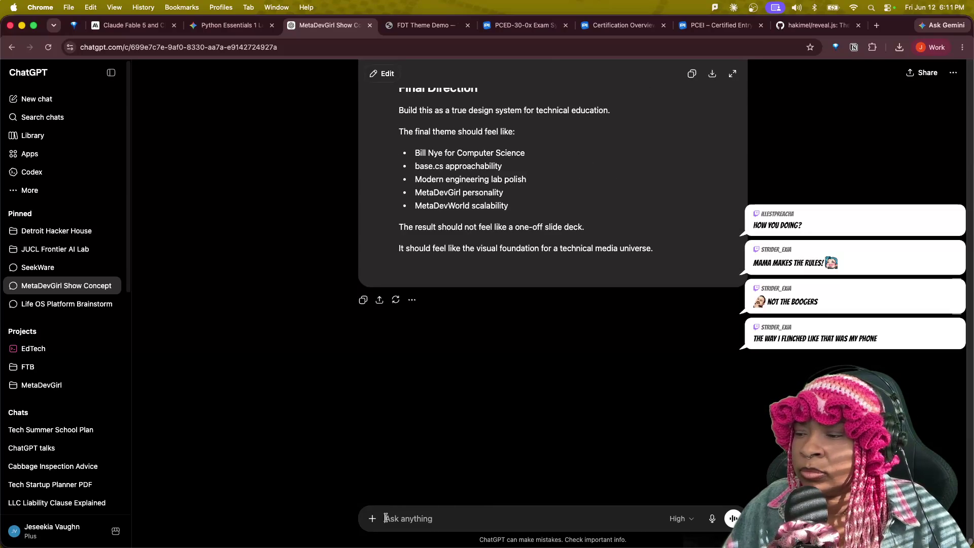
pyautogui.write('Here is the first des')
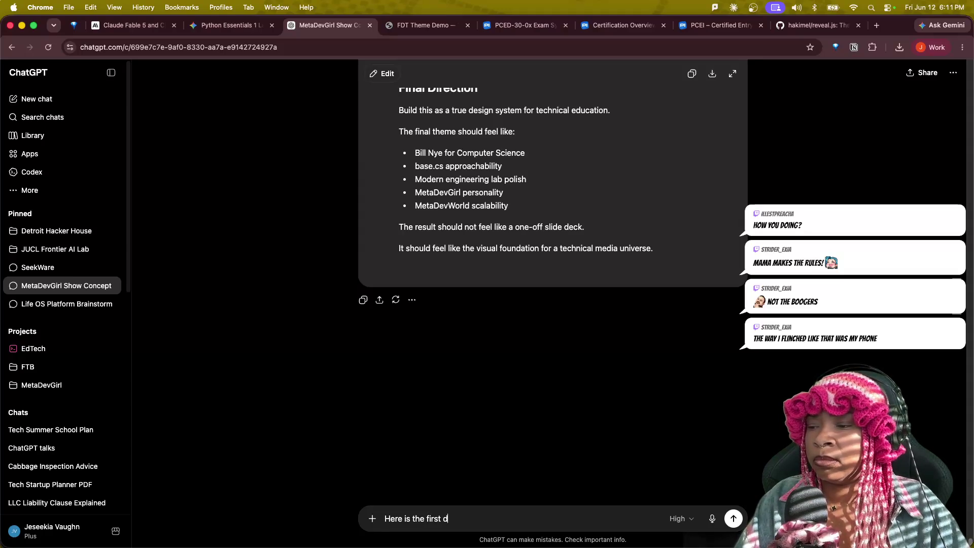
pyautogui.write('ign that')
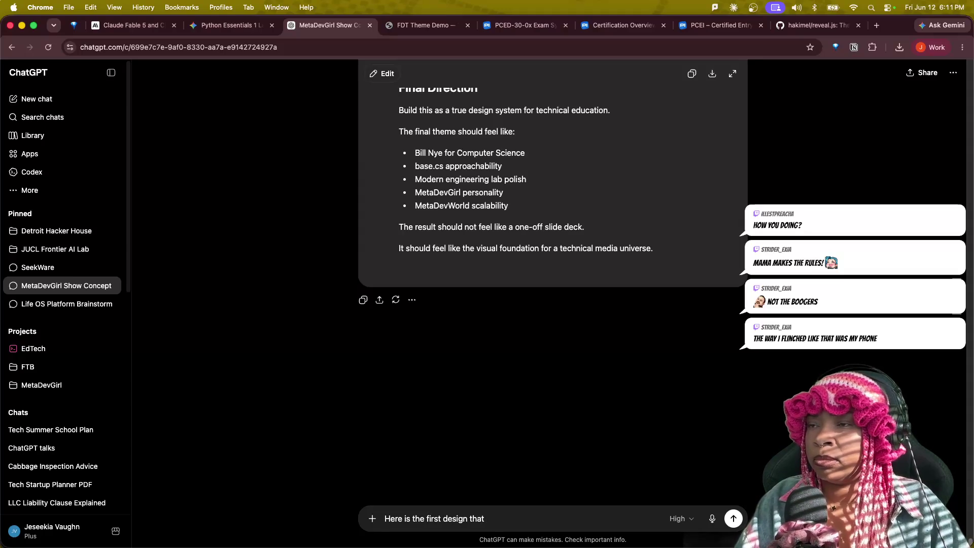
pyautogui.write(' Claude')
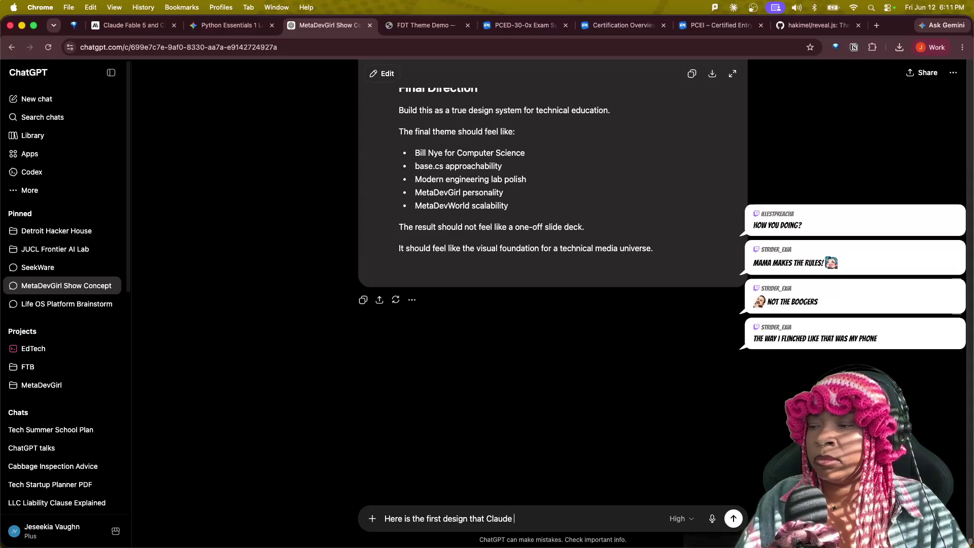
pyautogui.write(' gave me just based off')
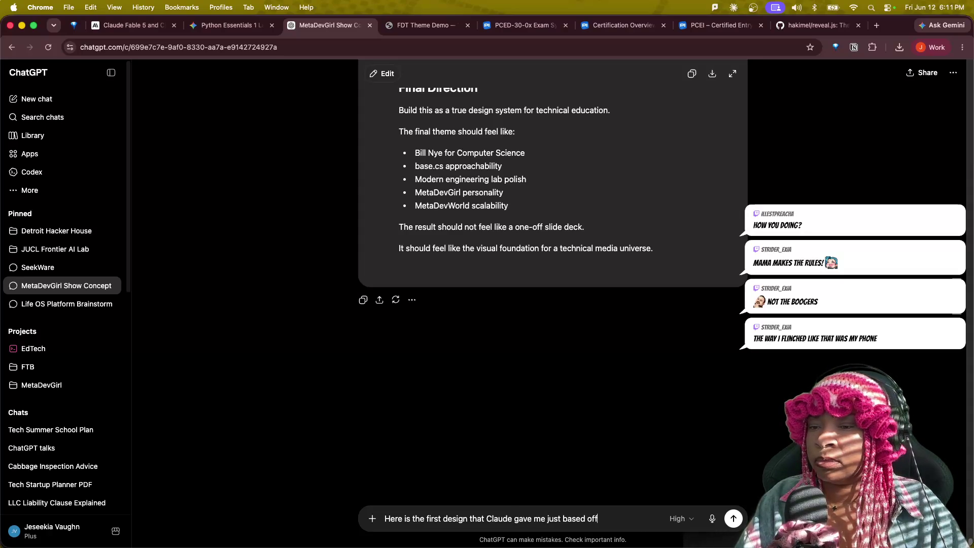
pyautogui.write(' of the Tech Su')
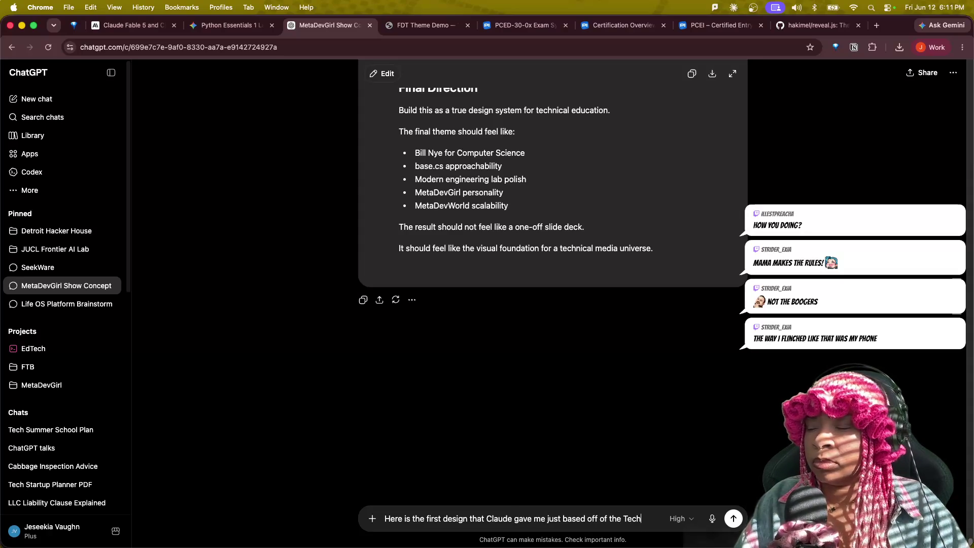
pyautogui.write("mmer School Plan. I haven'")
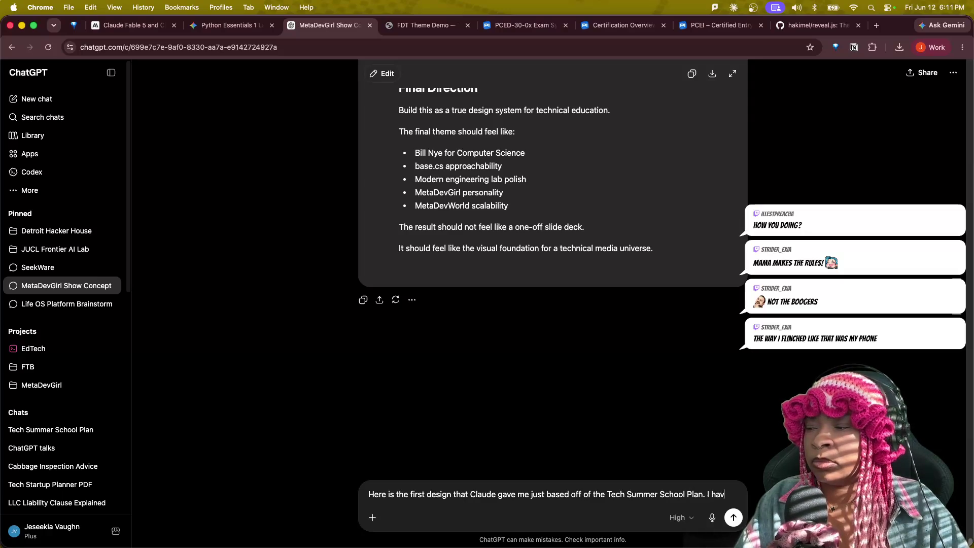
pyautogui.write('t made ')
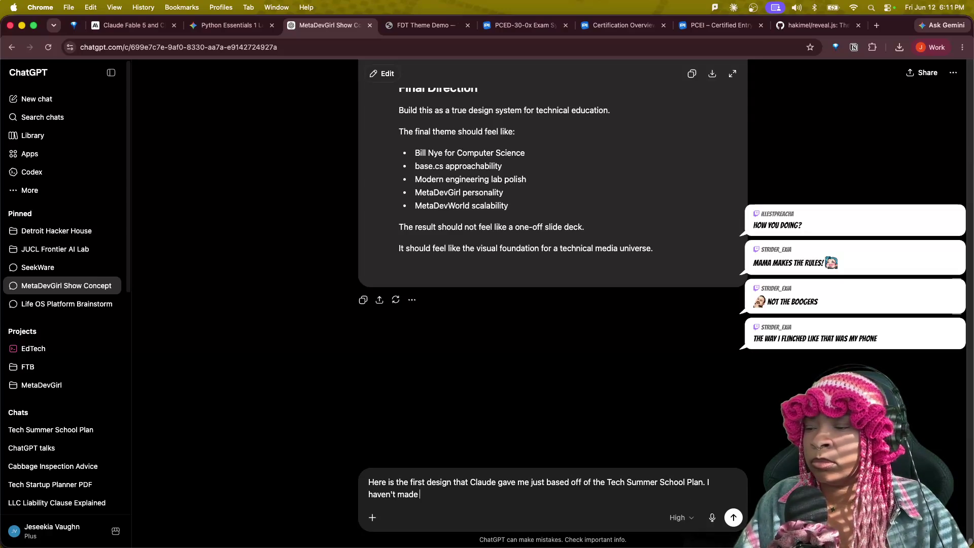
pyautogui.write('any recommen')
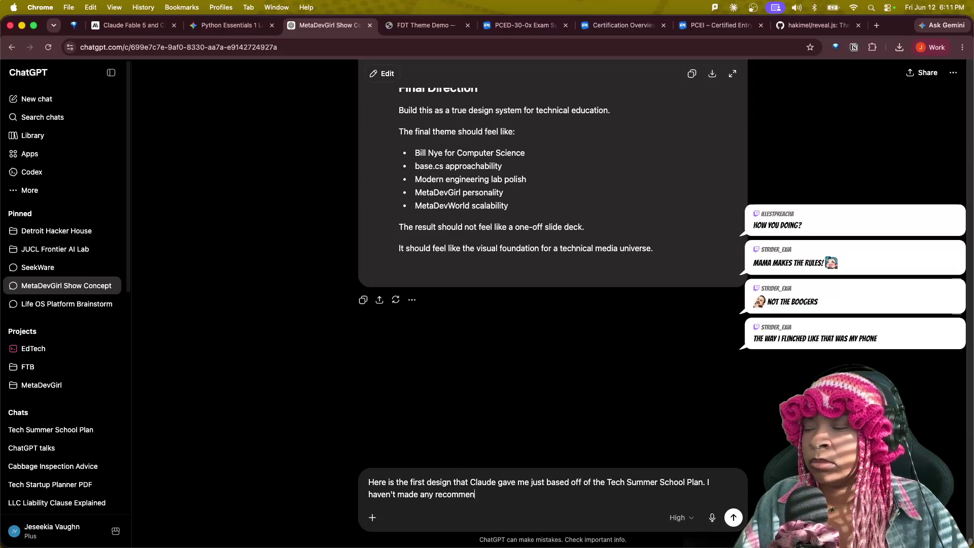
# - Draft the message presenting Claude's first design and asking for feedback before sharing additional context
pyautogui.press('BackSpace')
pyautogui.press('BackSpace')
pyautogui.press('BackSpace')
pyautogui.press('BackSpace')
pyautogui.press('BackSpace')
pyautogui.press('BackSpace')
pyautogui.press('BackSpace')
pyautogui.press('BackSpace')
pyautogui.press('BackSpace')
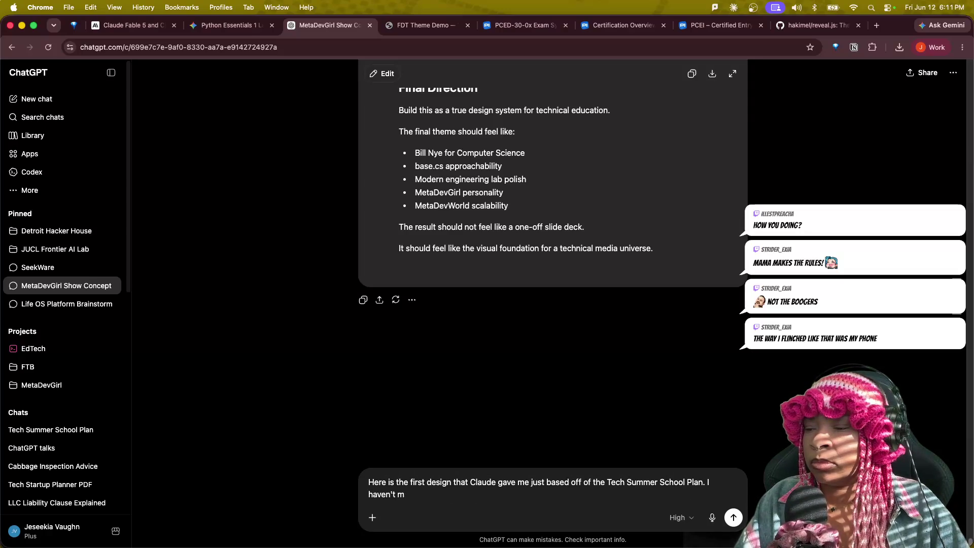
pyautogui.write('sharedwhat')
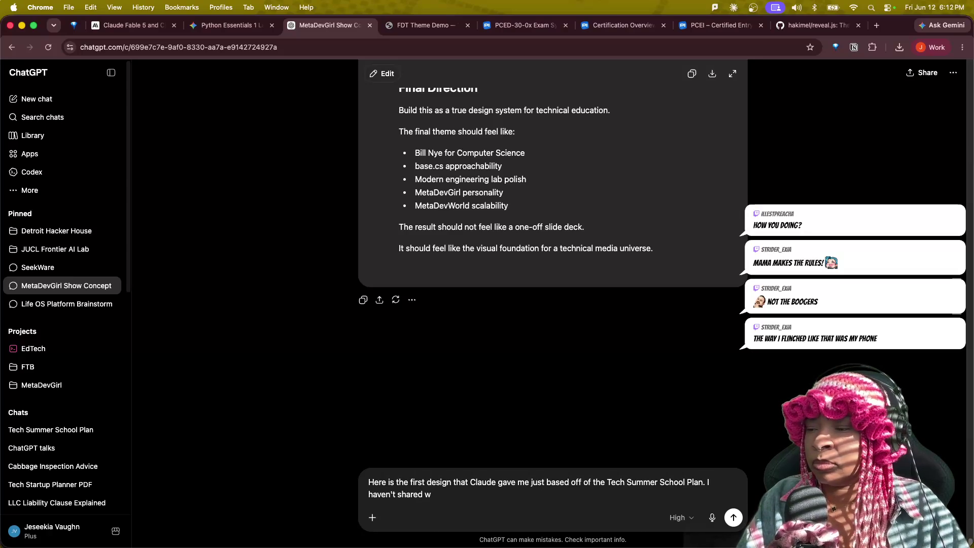
pyautogui.write('your ')
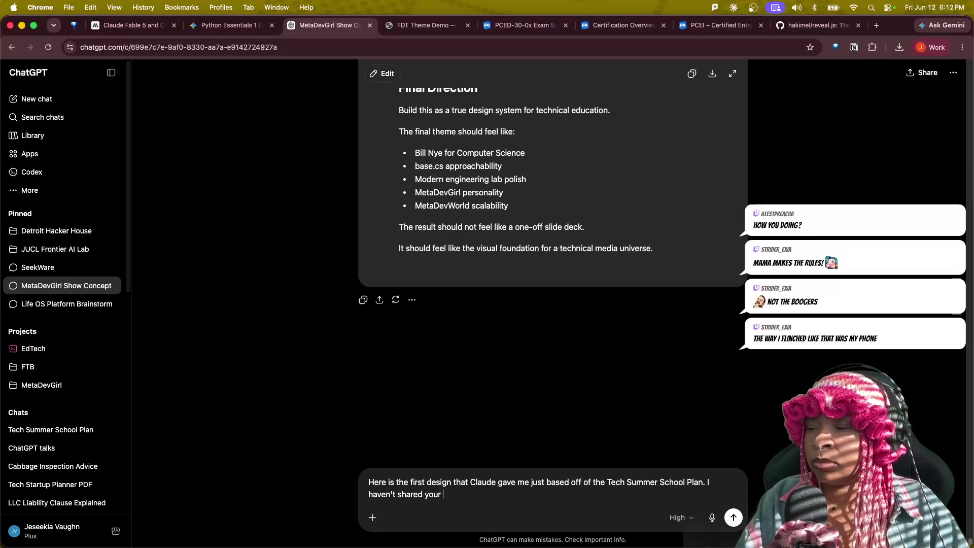
pyautogui.write('handoo')
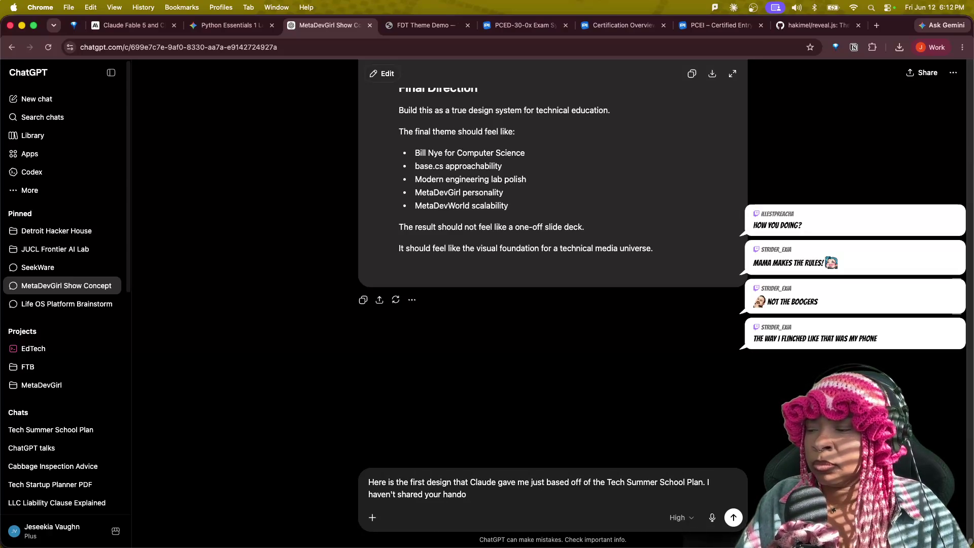
pyautogui.press('BackSpace')
pyautogui.write('here yet. What do you think about this design so far and would yo')
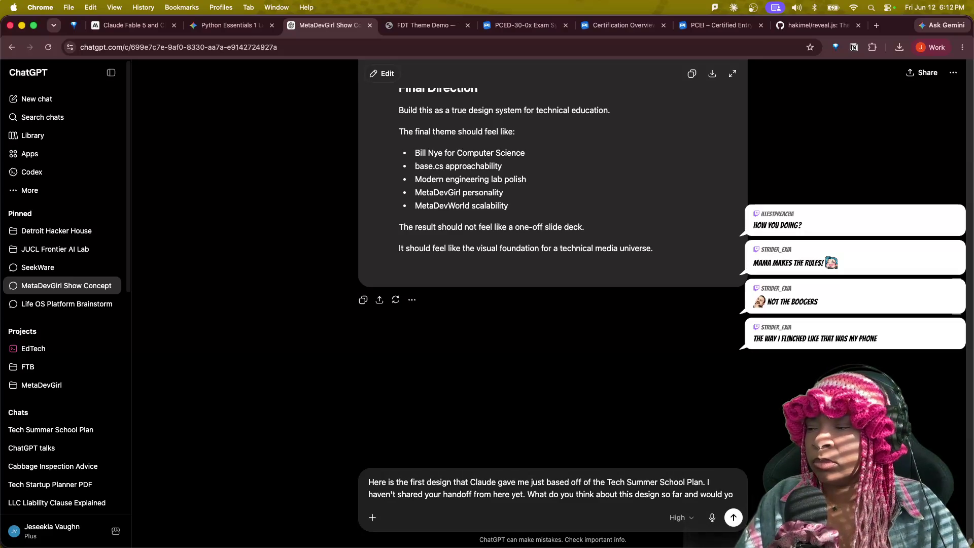
pyautogui.press('BackSpace')
pyautogui.press('BackSpace')
pyautogui.press('BackSpace')
pyautogui.write('before we pr')
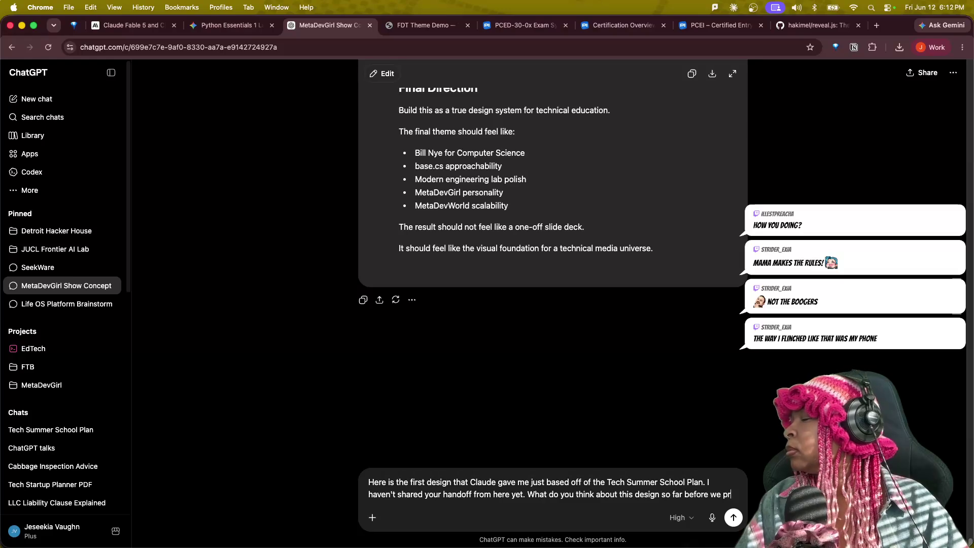
pyautogui.write('ovide this additio')
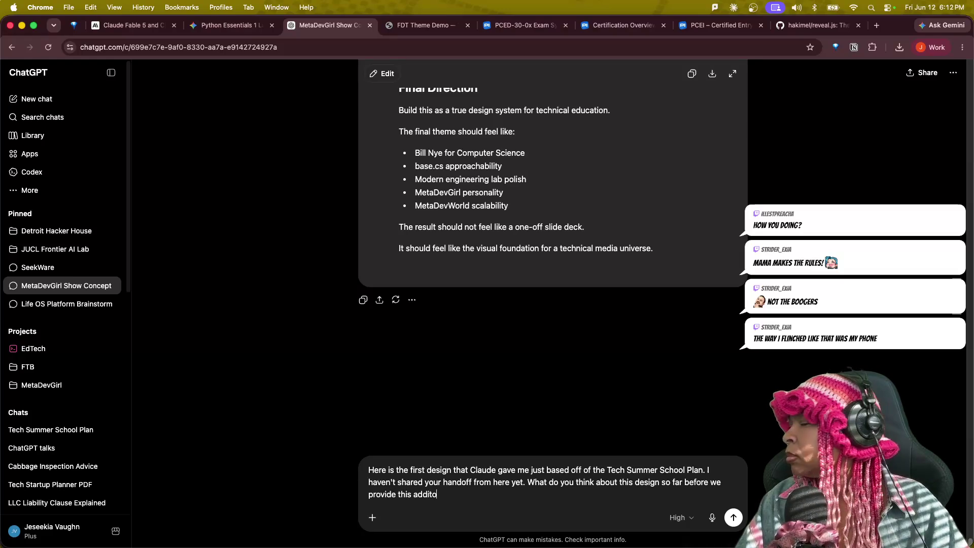
pyautogui.press('BackSpace')
pyautogui.press('BackSpace')
pyautogui.press('BackSpace')
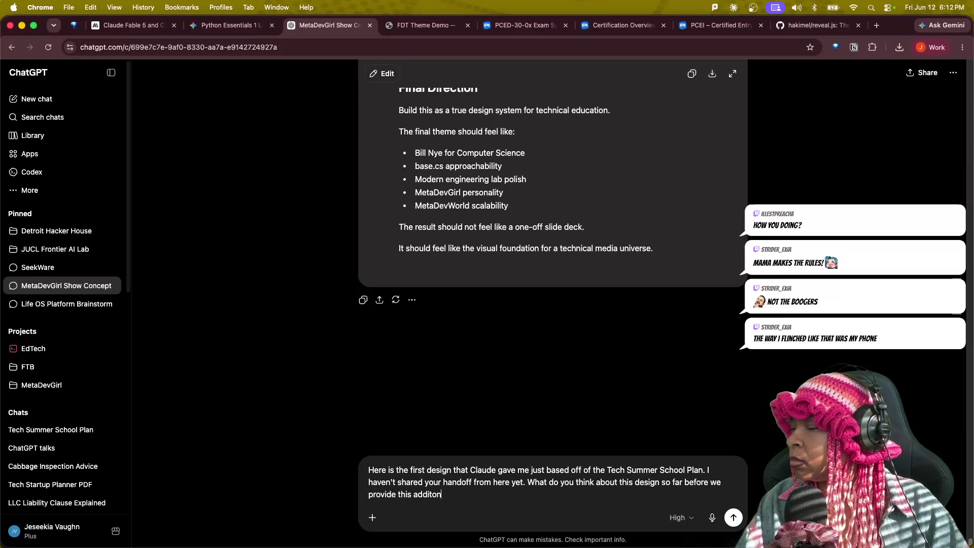
pyautogui.write('ional context')
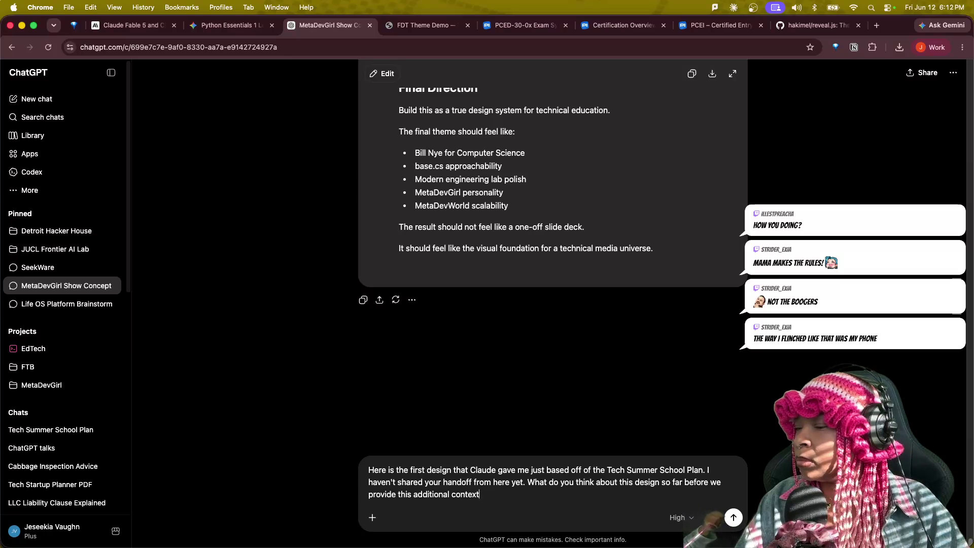
pyautogui.write('?')
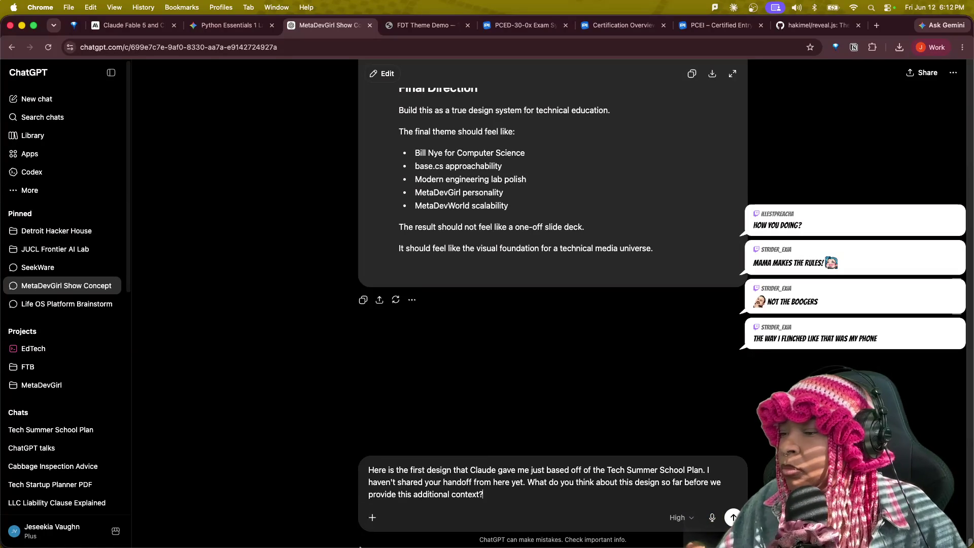
# - Attach fdt.css and demo-deck.html from Downloads and send the feedback request
pyautogui.click(372, 516)
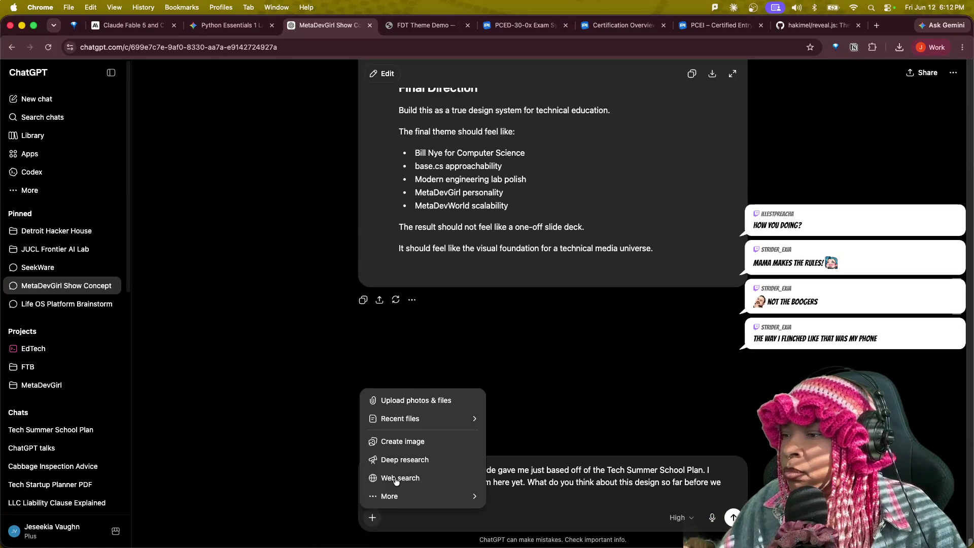
pyautogui.click(411, 407)
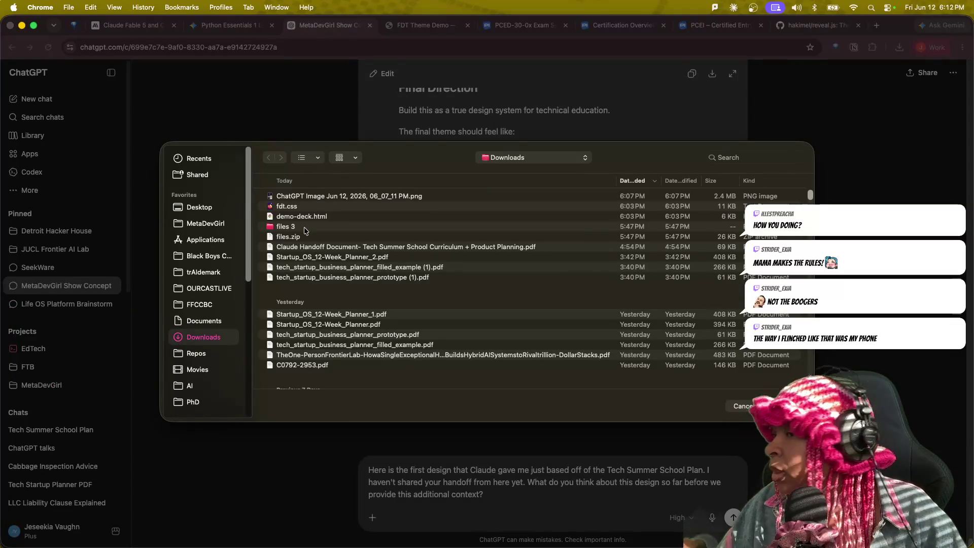
pyautogui.click(308, 197)
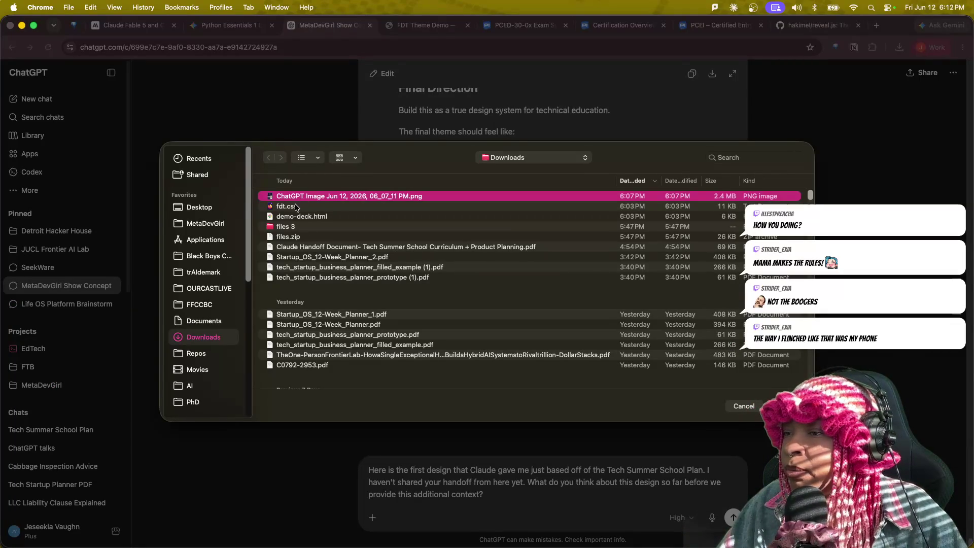
pyautogui.click(294, 206)
pyautogui.keyDown('shift'); pyautogui.click(294, 217); pyautogui.keyUp('shift')
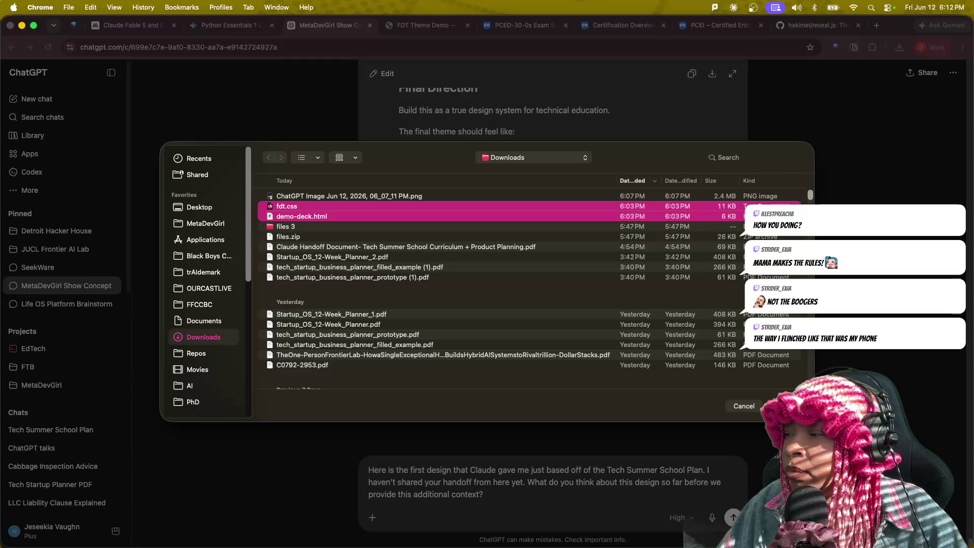
pyautogui.click(788, 406)
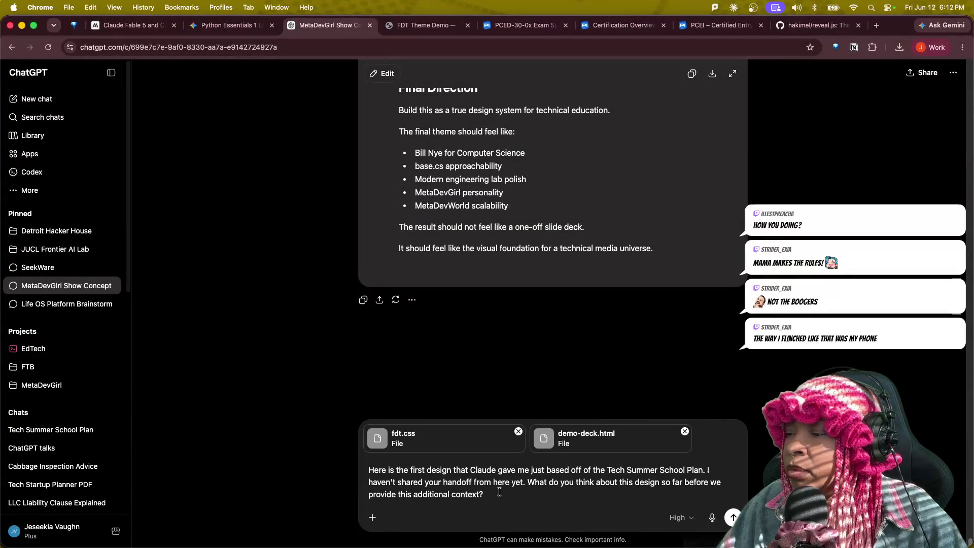
pyautogui.click(733, 518)
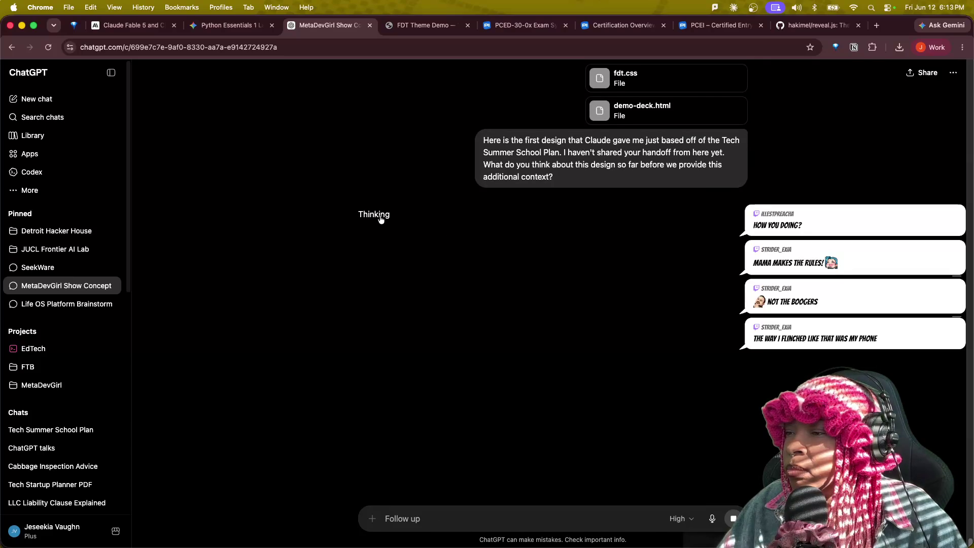
# - Show ChatGPT's thinking activity beside its critique of Claude's design
pyautogui.click(373, 214)
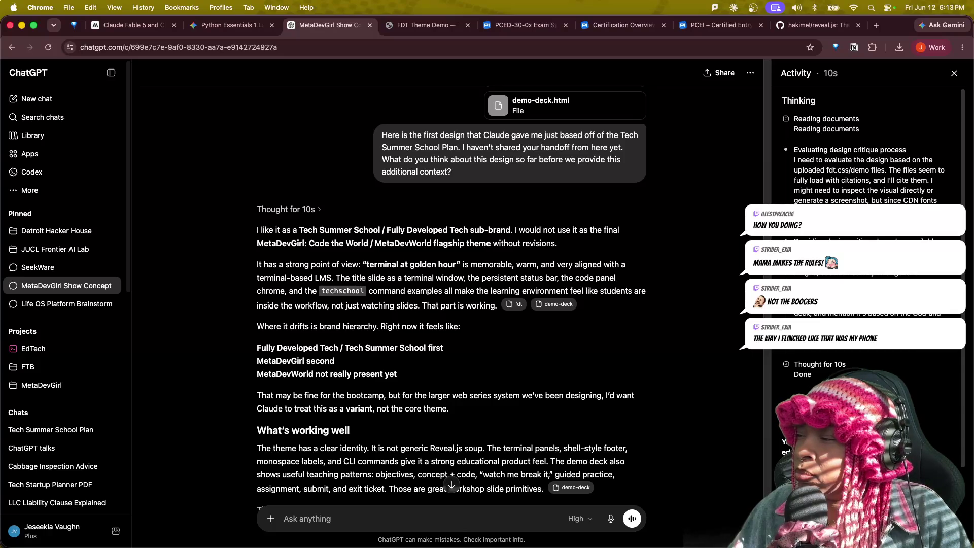
pyautogui.scroll(-1, 867, 305)
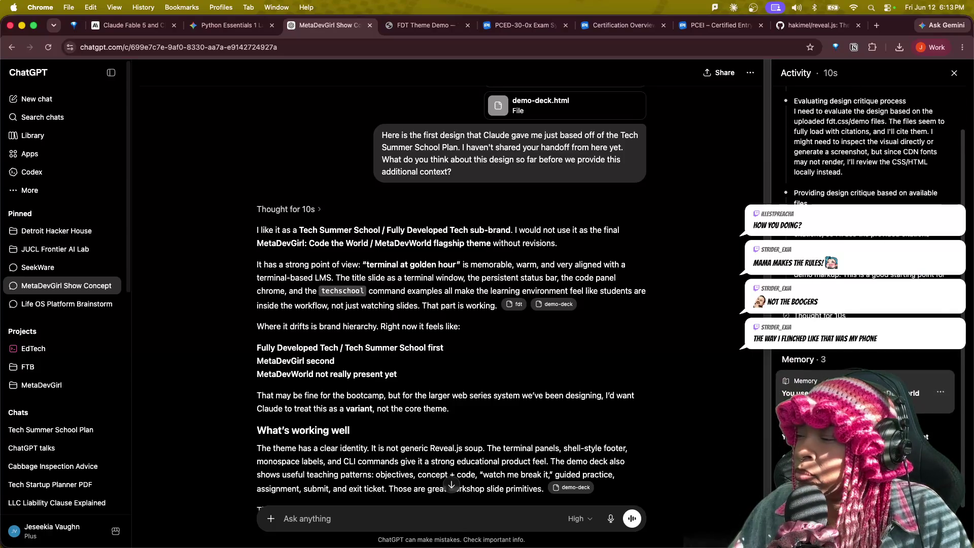
pyautogui.scroll(-2, 868, 304)
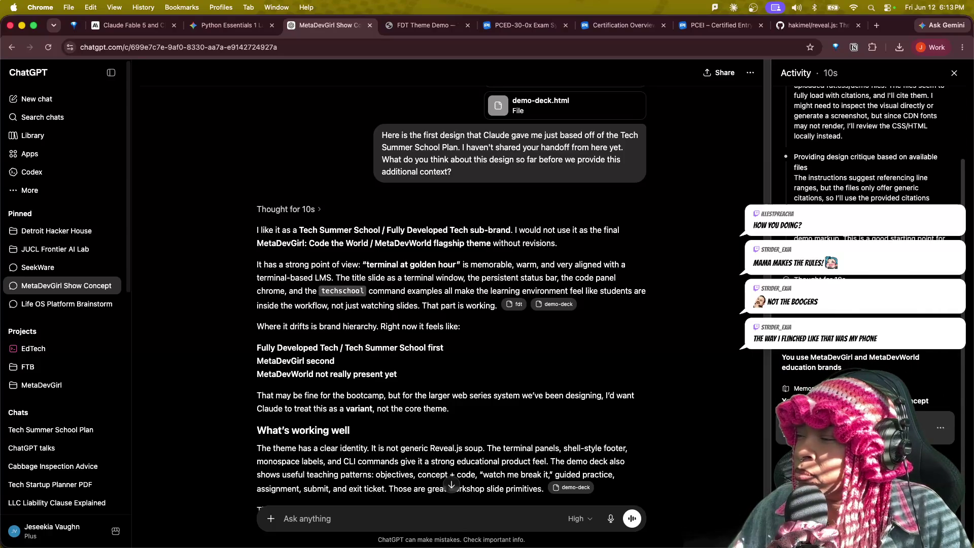
pyautogui.scroll(-1, 867, 229)
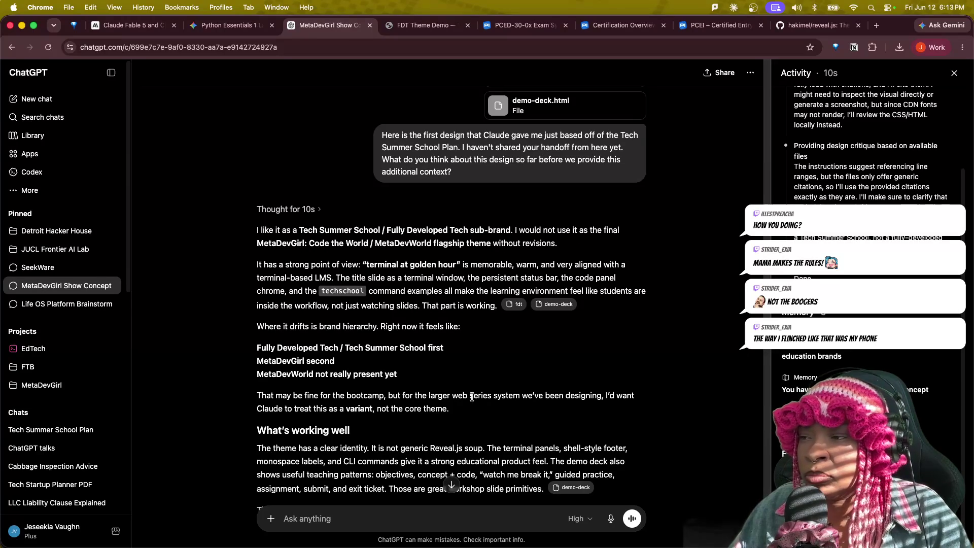
pyautogui.scroll(-1, 481, 442)
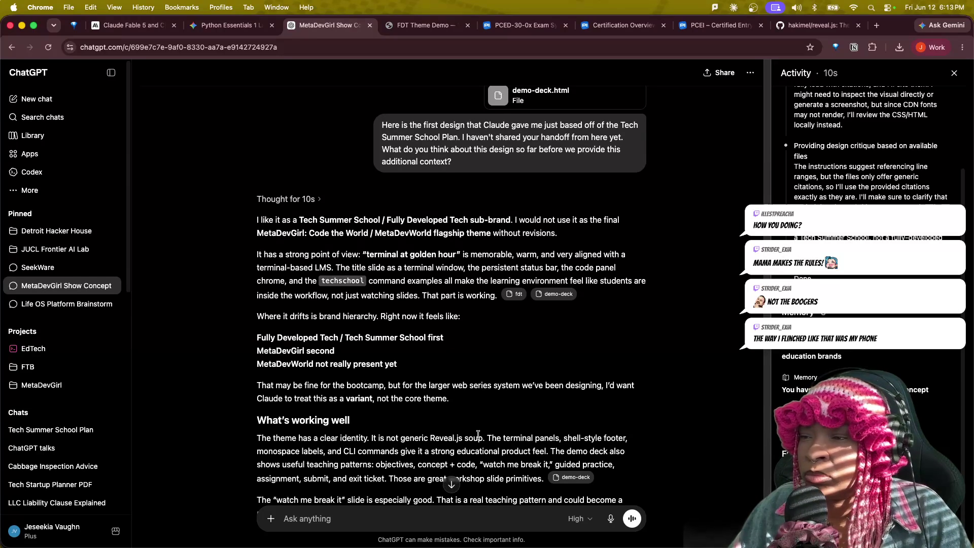
pyautogui.scroll(-1, 479, 434)
pyautogui.scroll(-1, 480, 437)
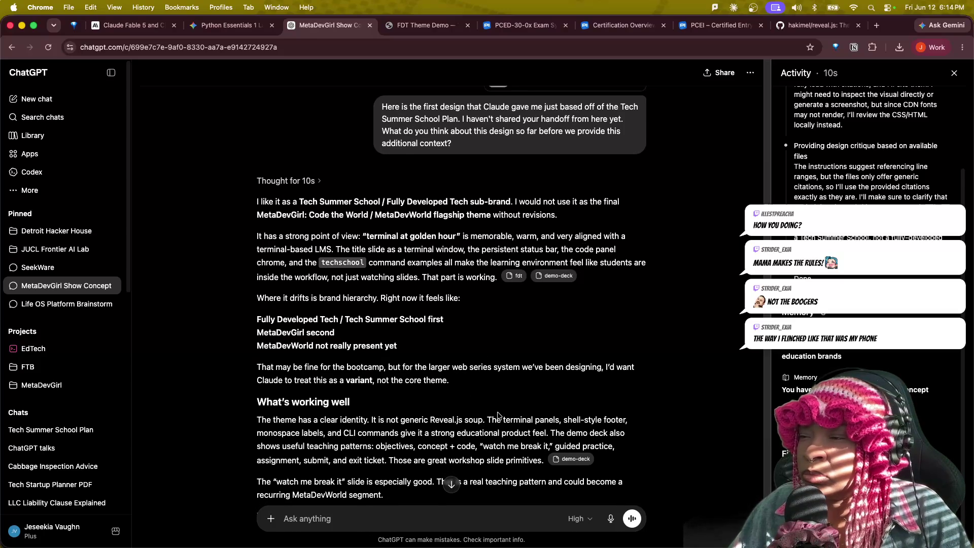
pyautogui.scroll(-3, 498, 414)
pyautogui.scroll(-1, 501, 415)
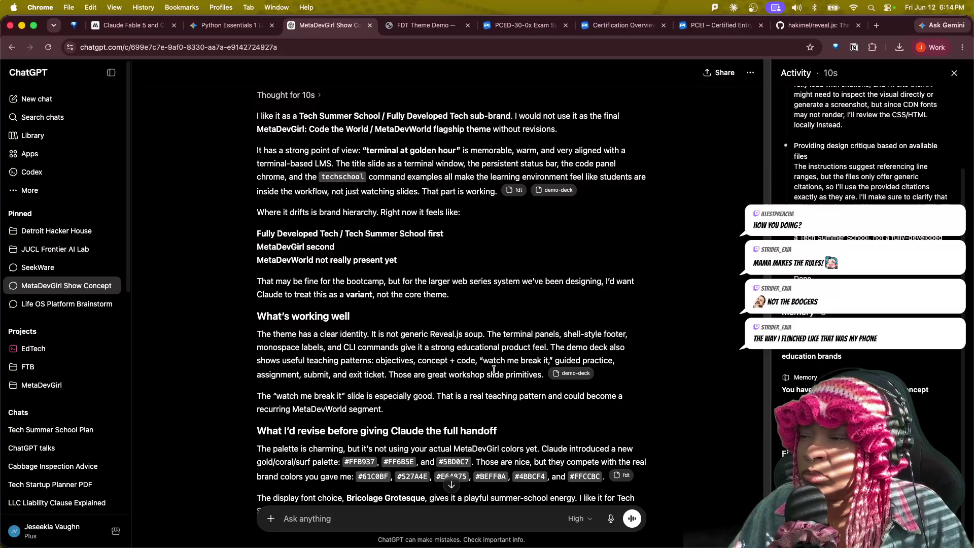
pyautogui.scroll(-5, 502, 371)
pyautogui.scroll(-3, 512, 375)
pyautogui.moveTo(373, 190); pyautogui.dragTo(629, 191)
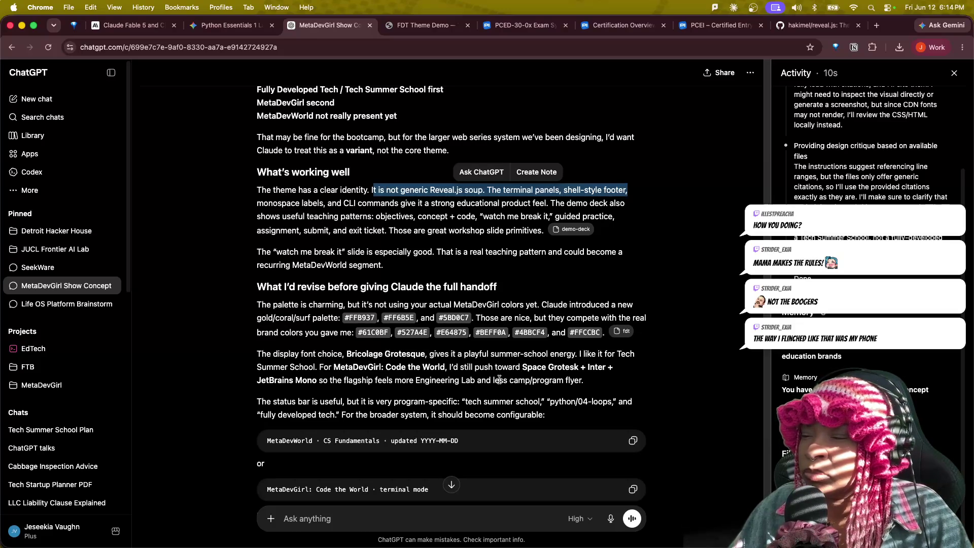
pyautogui.scroll(-3, 435, 389)
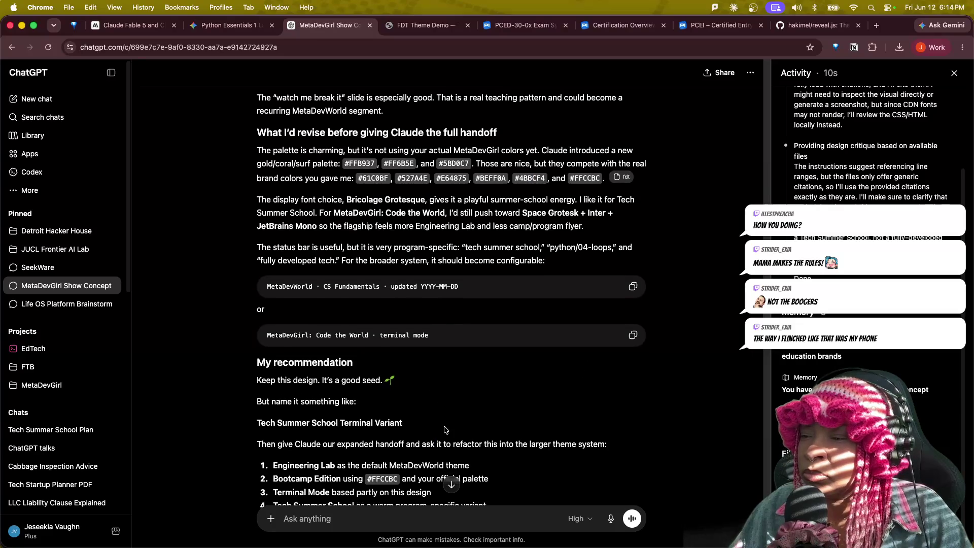
pyautogui.scroll(-1, 441, 411)
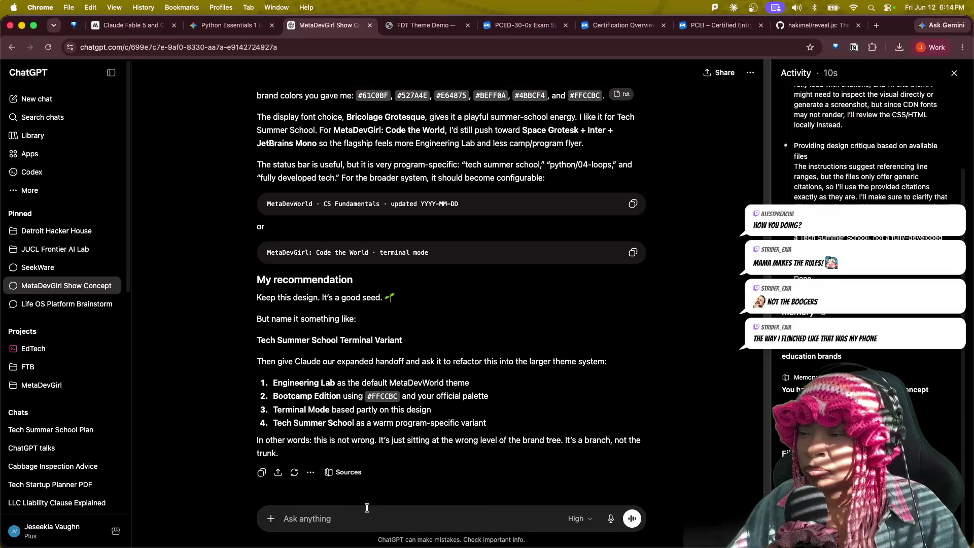
# - Begin the 'Redo the provided' follow-up, glancing at intelligence level choices without changing them
pyautogui.click(396, 528)
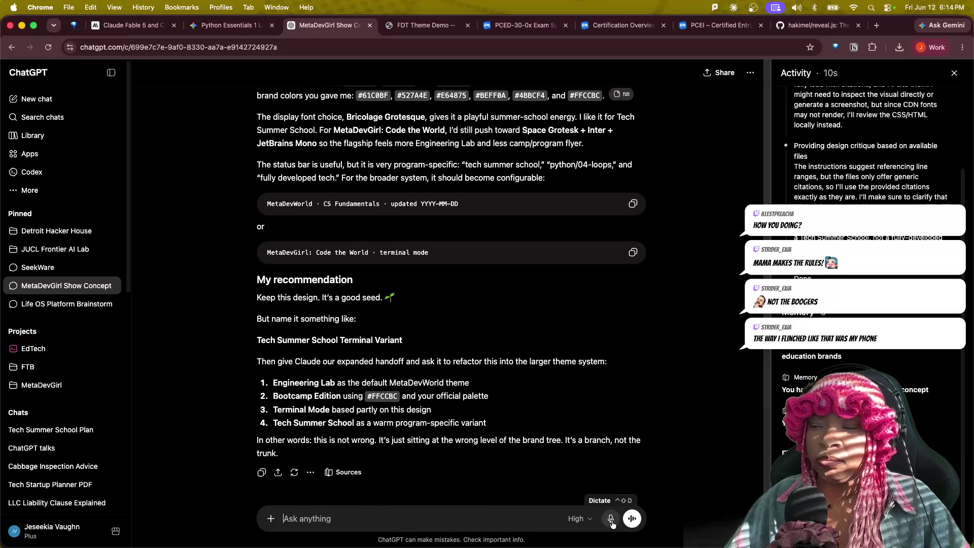
pyautogui.click(592, 522)
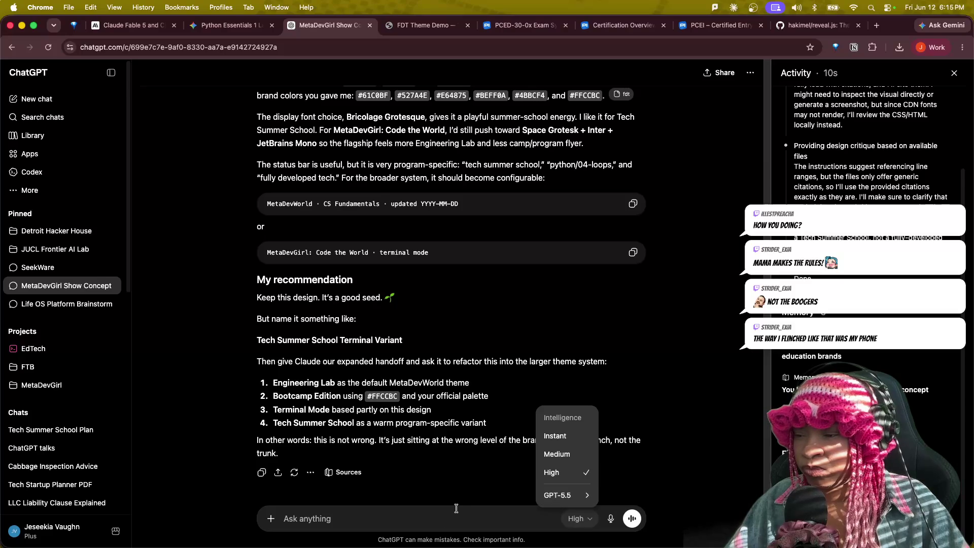
pyautogui.click(432, 518)
pyautogui.write('Redo the provided ')
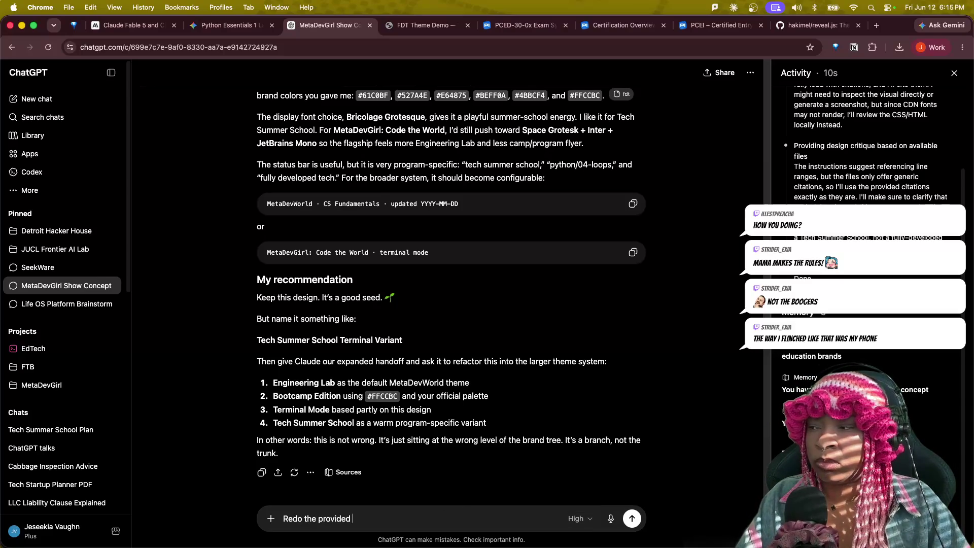
pyautogui.write('theme sample with your ')
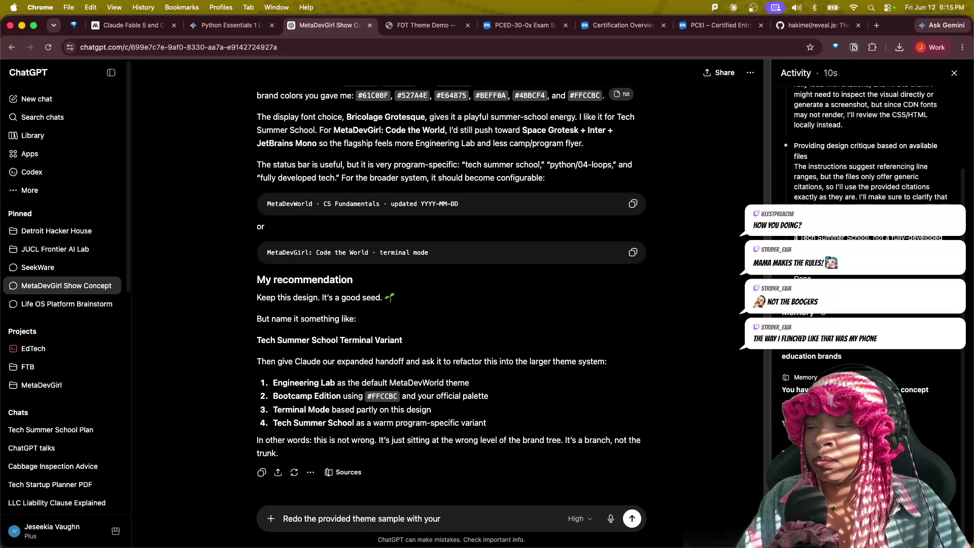
pyautogui.write('mmendatikons.')
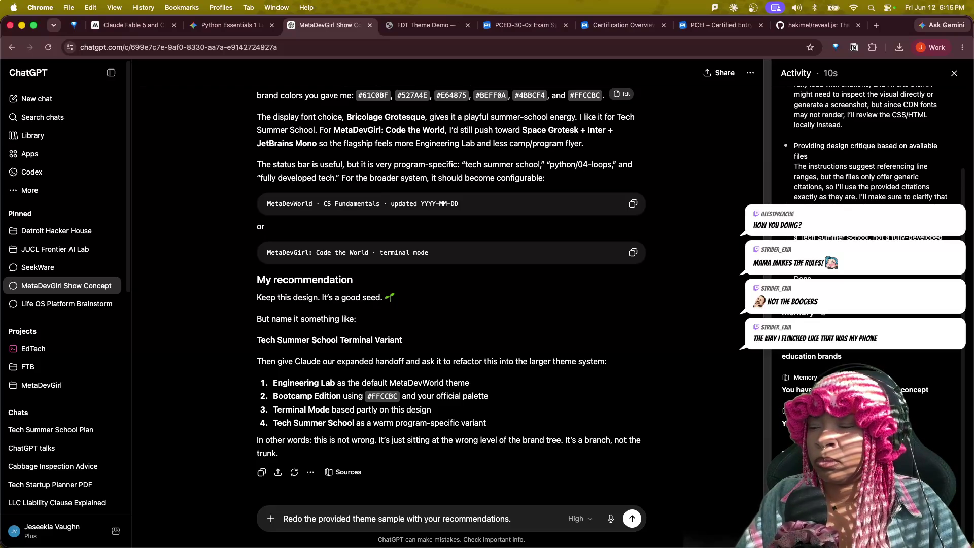
pyautogui.write('Before you start,')
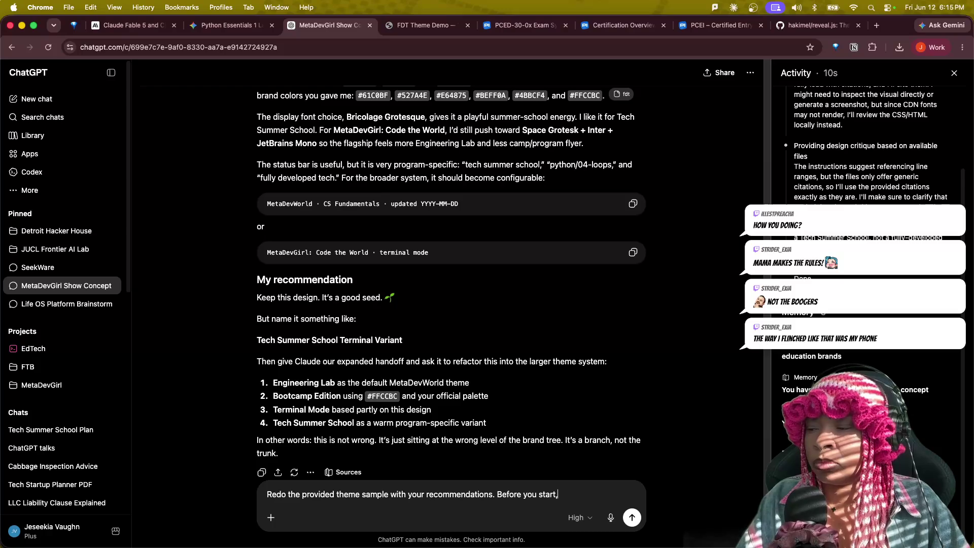
pyautogui.write(' review the')
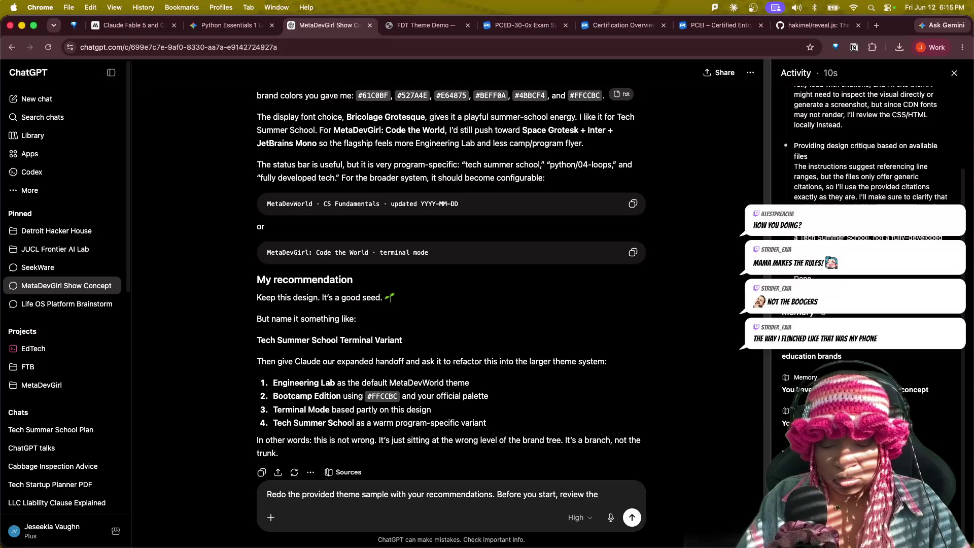
pyautogui.write('additional')
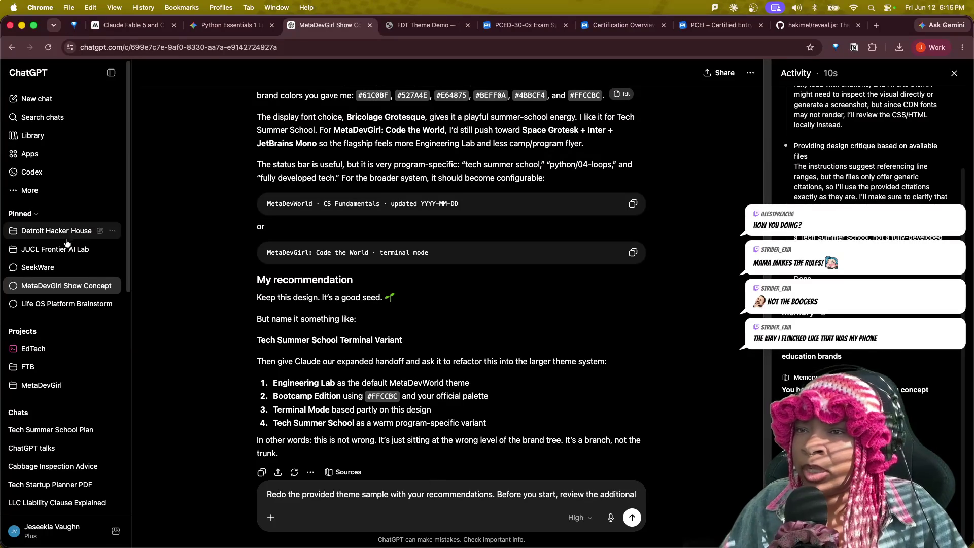
pyautogui.moveTo(55, 285)
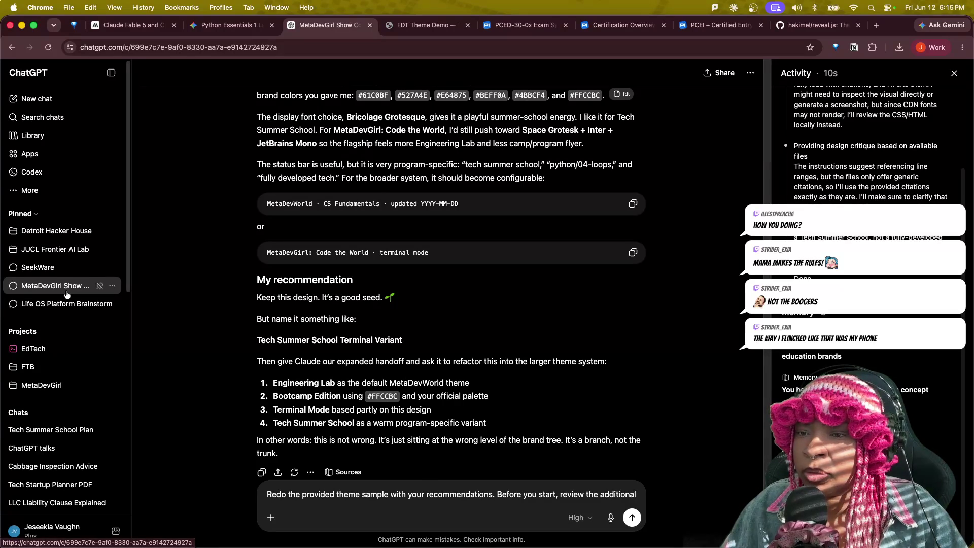
pyautogui.click(53, 430)
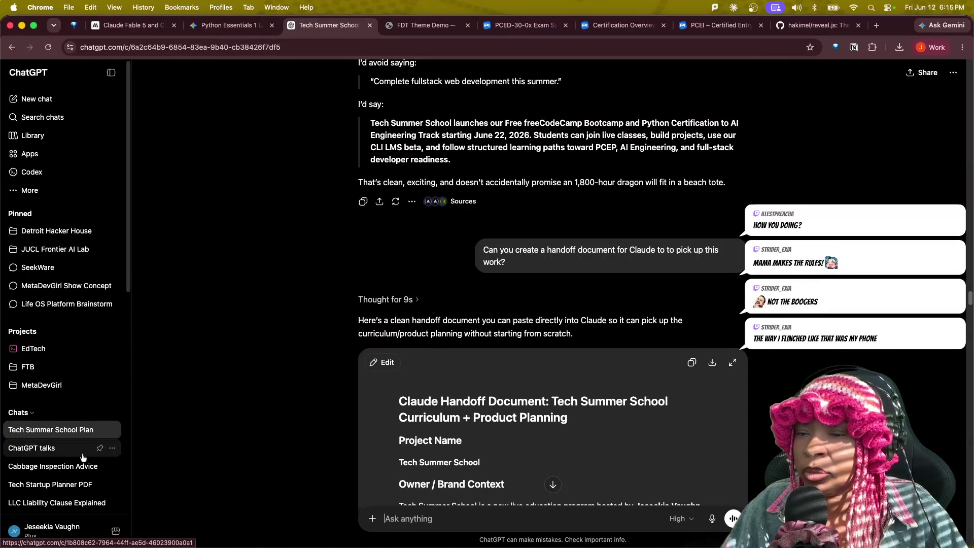
pyautogui.scroll(-5, 511, 449)
pyautogui.scroll(-5, 512, 449)
pyautogui.scroll(-5, 509, 454)
pyautogui.scroll(-5, 509, 454)
pyautogui.scroll(-5, 510, 455)
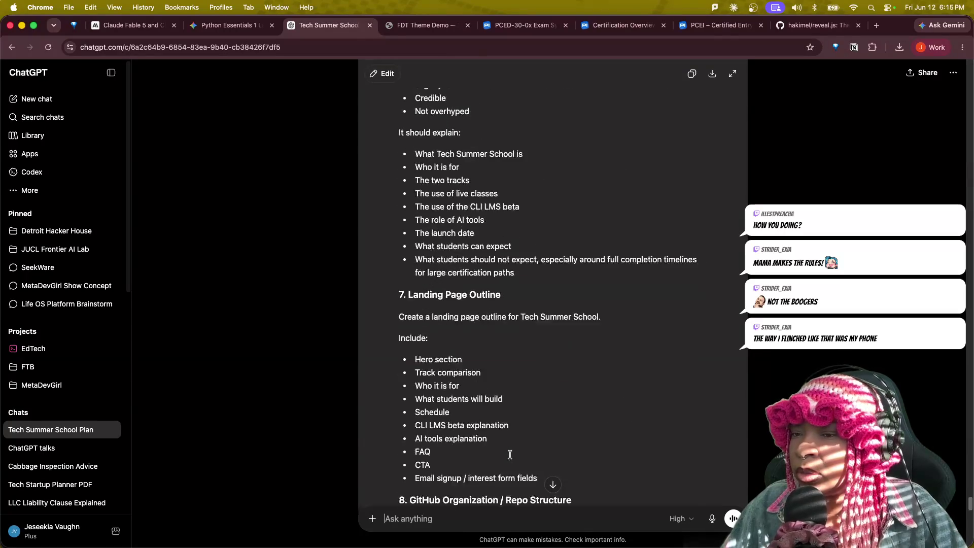
pyautogui.scroll(-5, 508, 455)
pyautogui.click(76, 285)
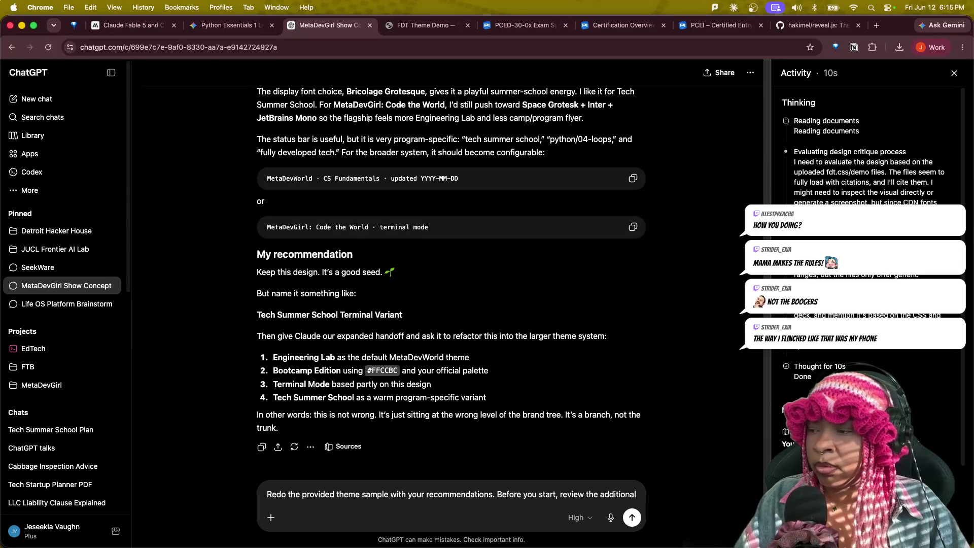
pyautogui.write('det rai')
pyautogui.write('ails in the full plann')
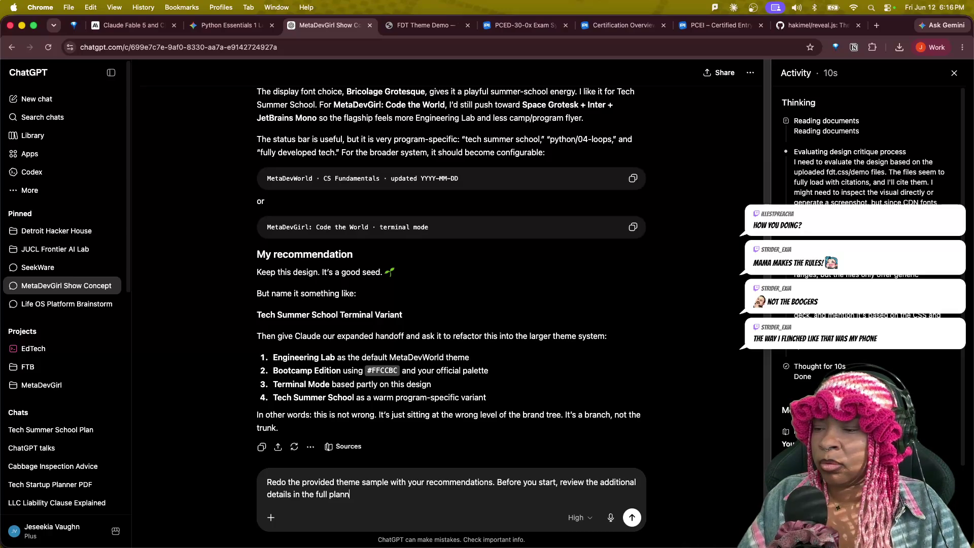
pyautogui.write('ing md files that I have shared.')
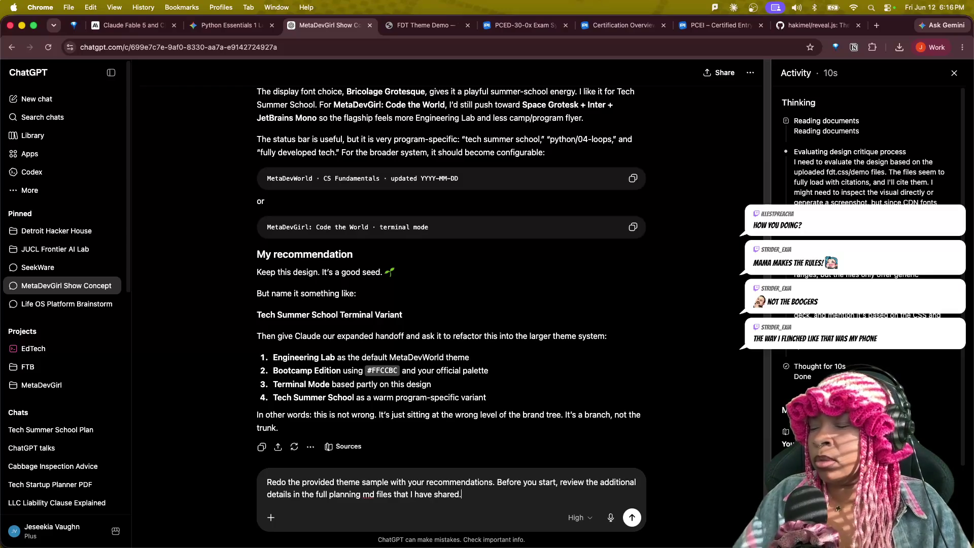
# - Finish the sentence asking to review the shared planning md files for updated TSS context
pyautogui.press('BackSpace')
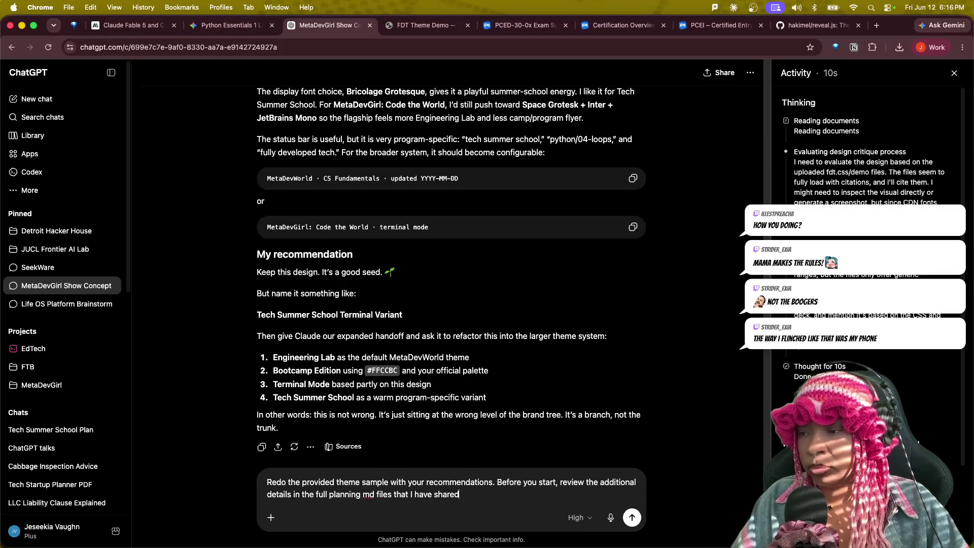
pyautogui.write(' for updated context ')
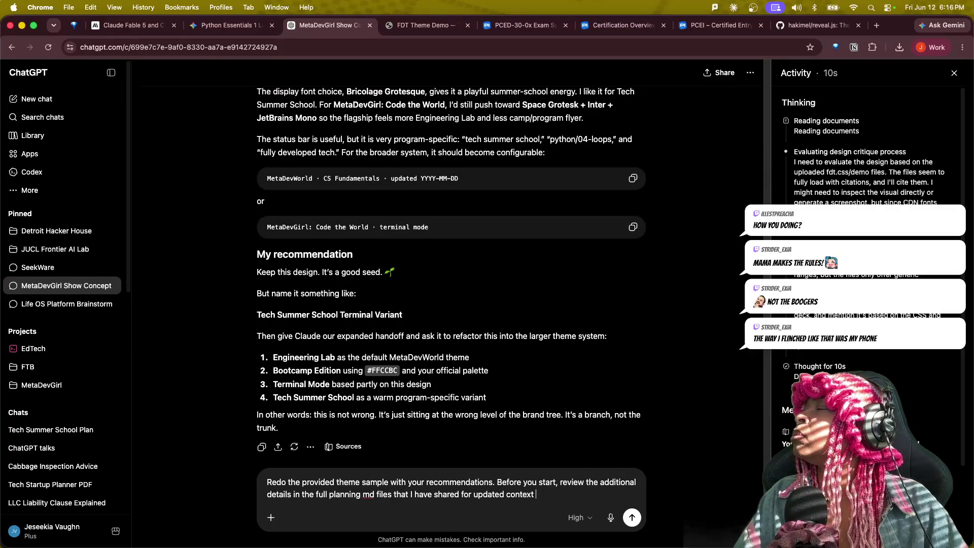
pyautogui.write('for the')
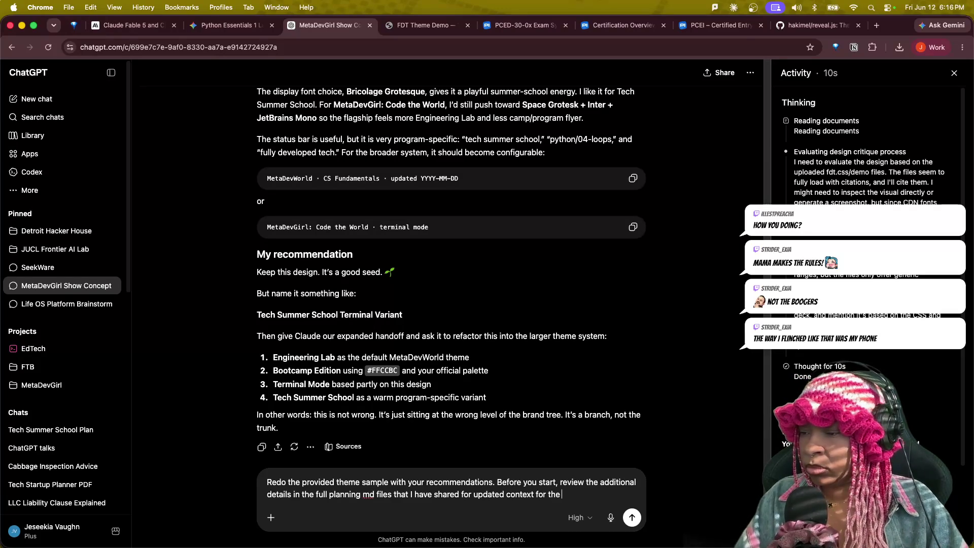
pyautogui.write(' TSS planning so far.')
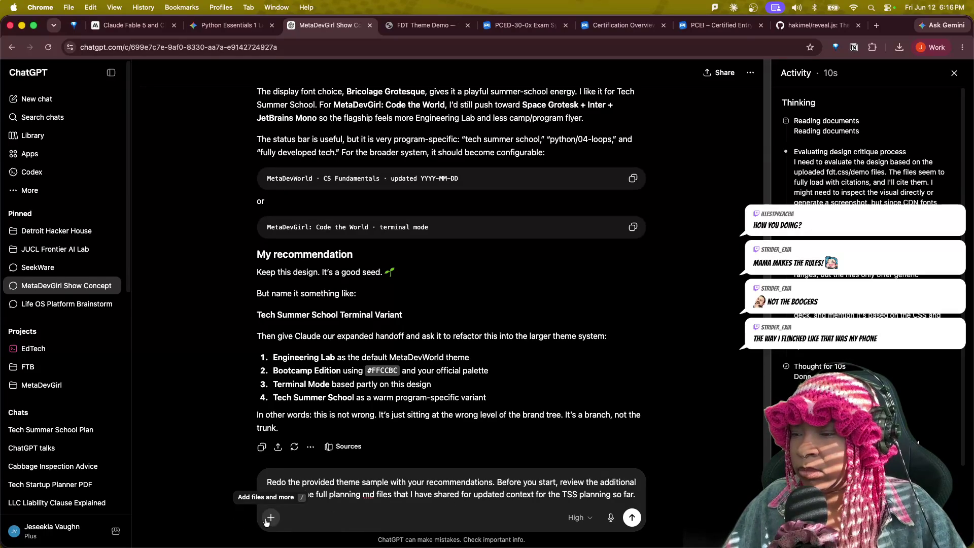
# - Attach the numbered planning md files from the files 3 folder to the message
pyautogui.click(270, 518)
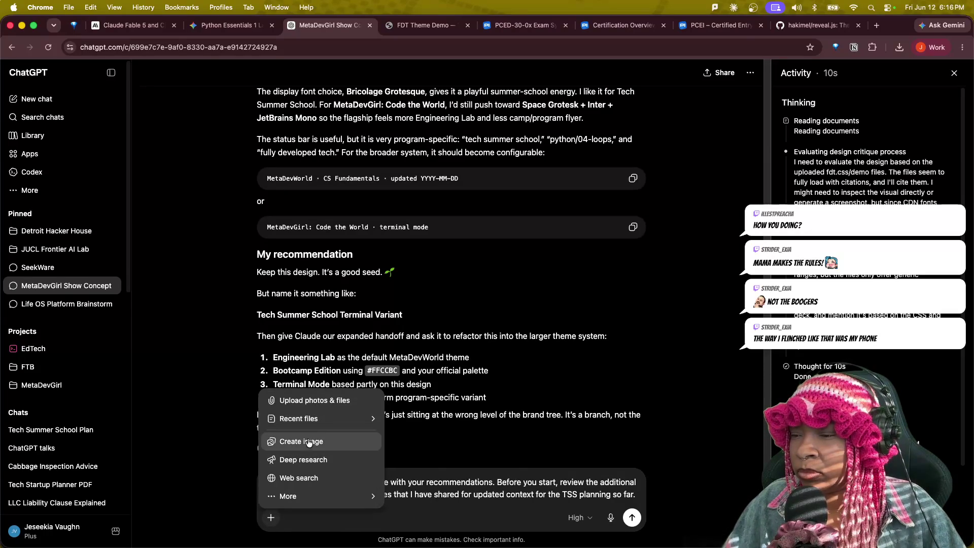
pyautogui.moveTo(298, 419)
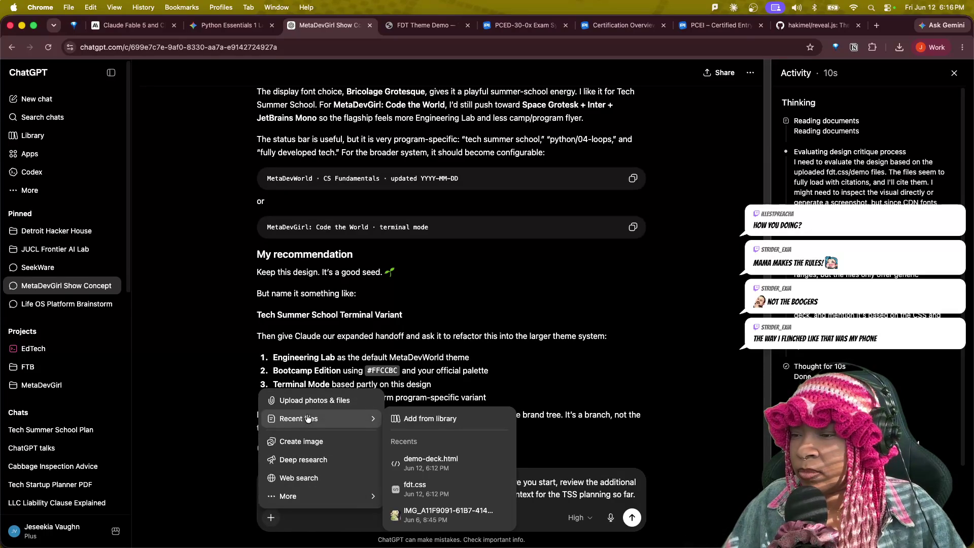
pyautogui.click(312, 400)
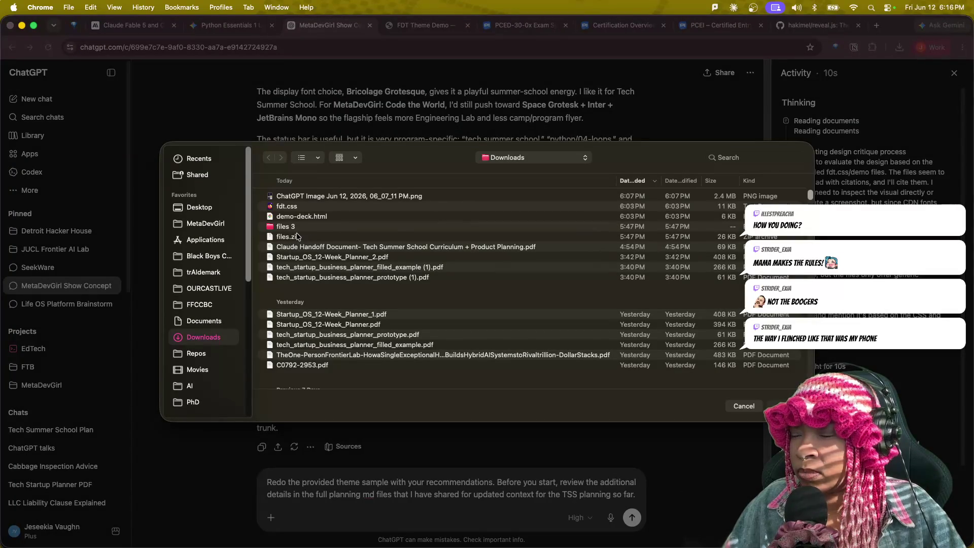
pyautogui.click(284, 228)
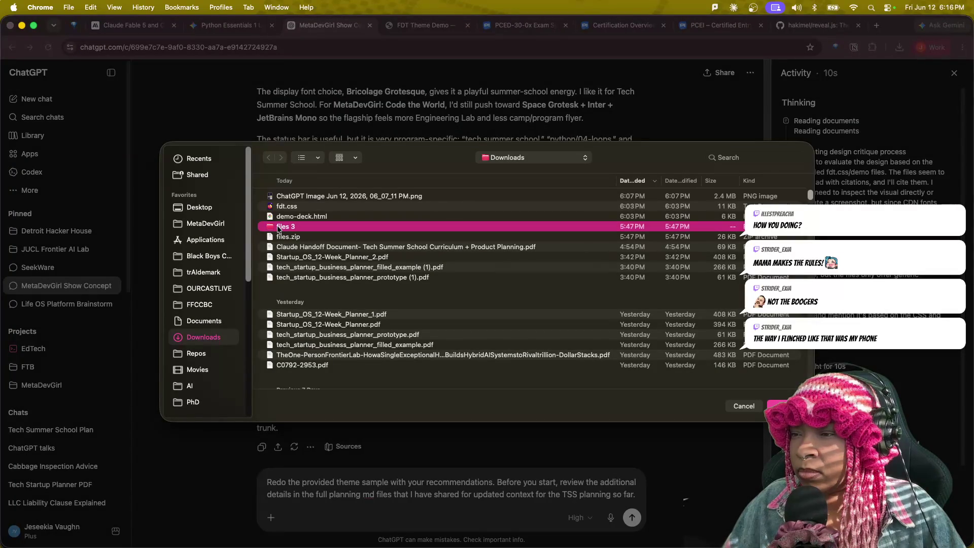
pyautogui.doubleClick(270, 227)
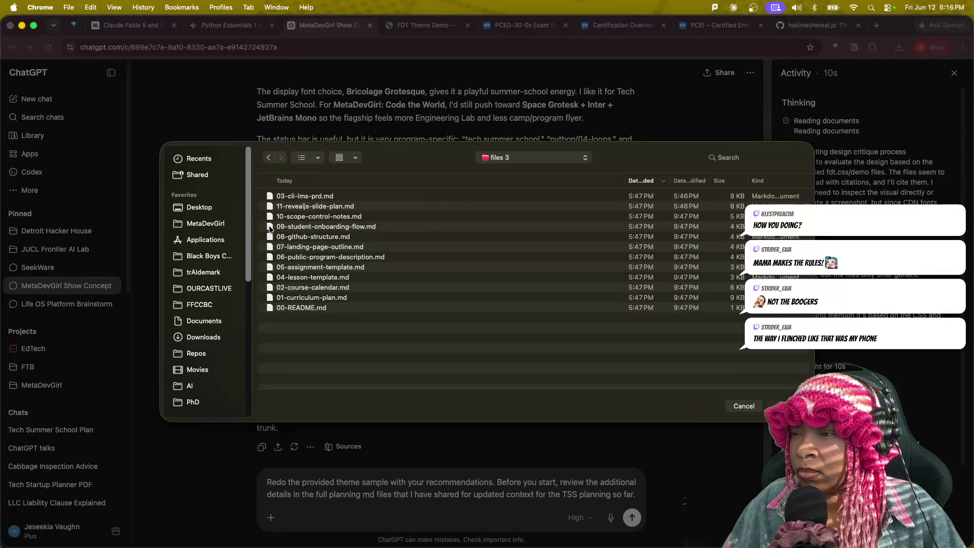
pyautogui.moveTo(309, 339)
pyautogui.mouseDown()
pyautogui.moveTo(291, 206)
pyautogui.moveTo(304, 197)
pyautogui.mouseUp()
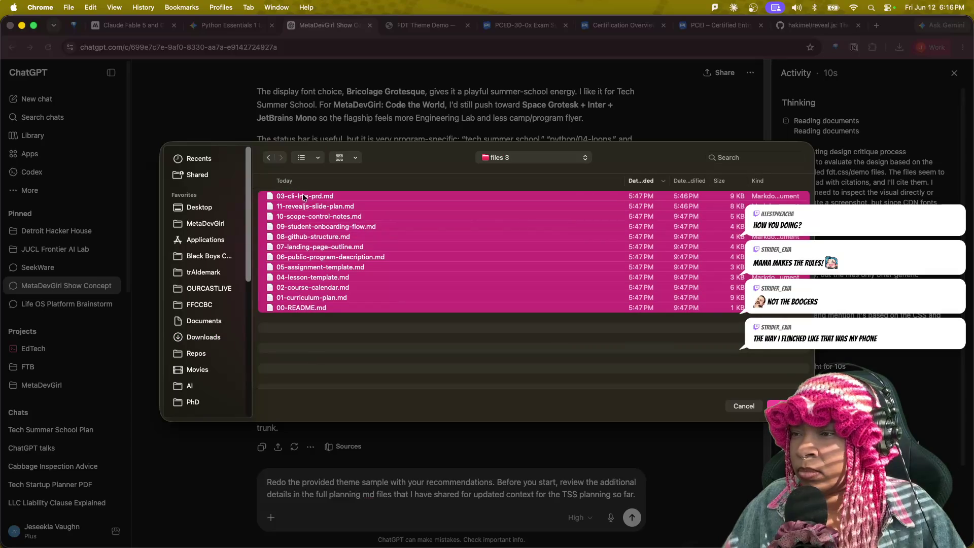
pyautogui.click(784, 405)
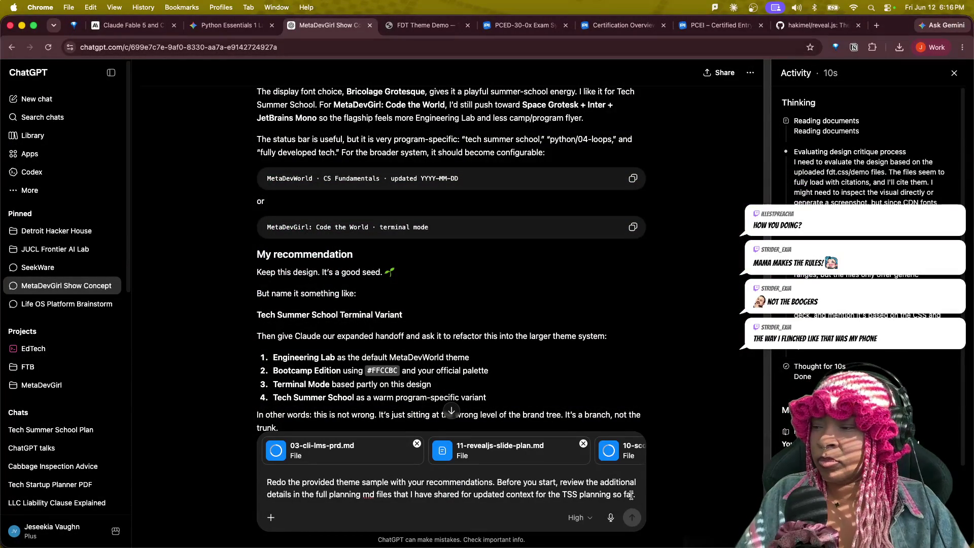
# - Finish the request so Track 2 reads 'Free freeCodeCamp Bootcamp (Fullstack Web) Track' and send it
pyautogui.hotkey('shift', 'Return')
pyautogui.write('o want to empha')
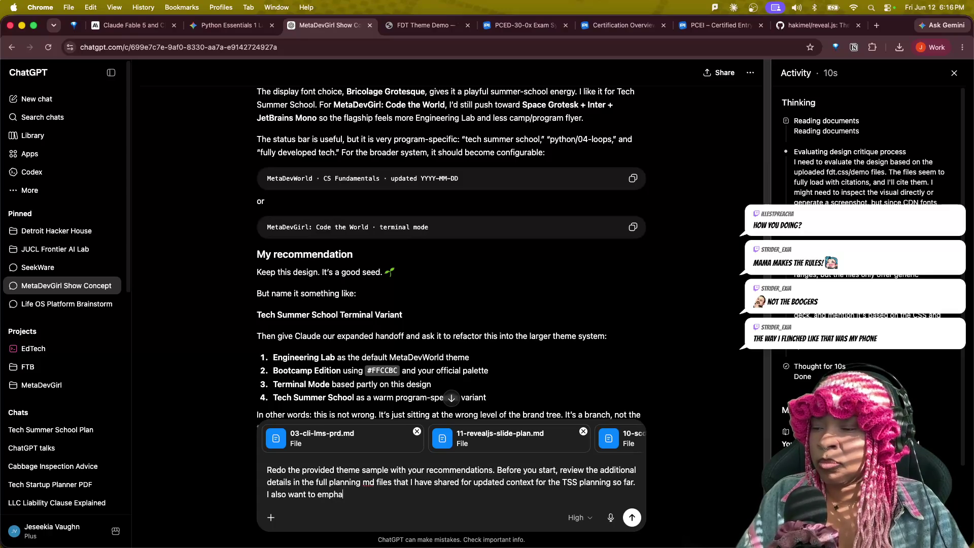
pyautogui.write('size that I intend')
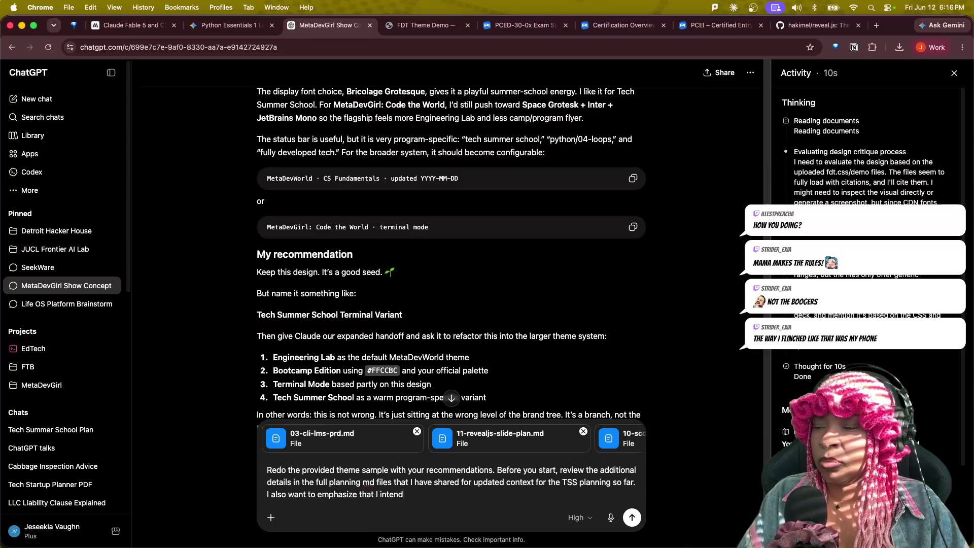
pyautogui.write(' Tech Summer School to be more of a ')
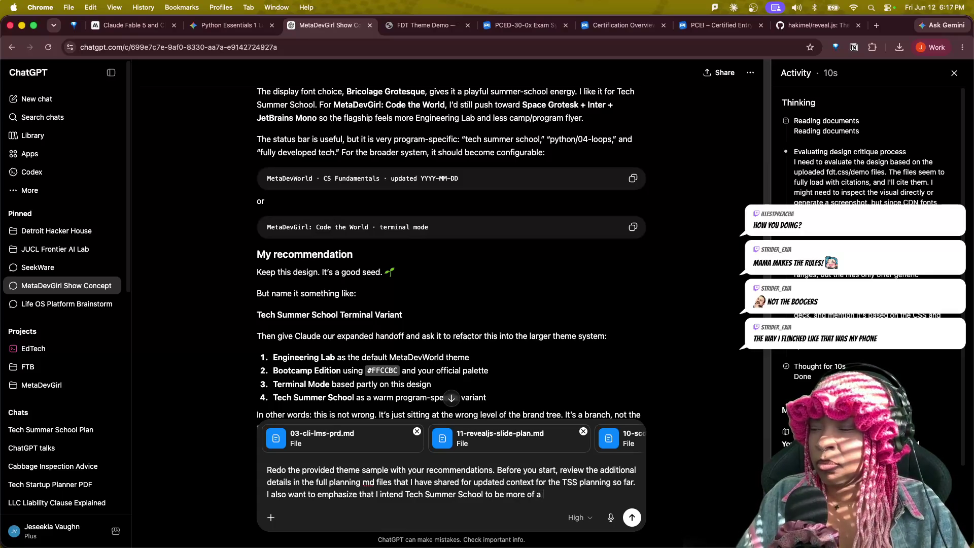
pyautogui.write('campaign.')
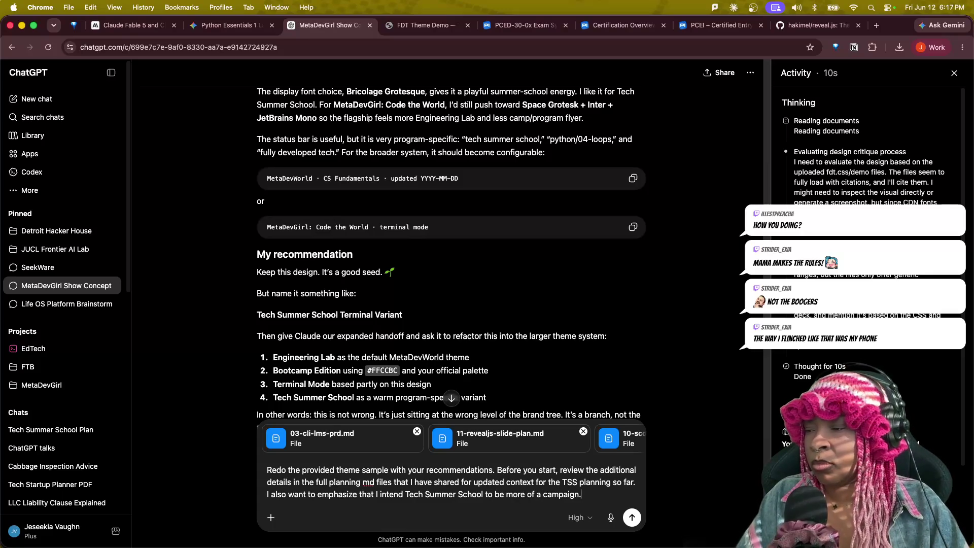
pyautogui.write(' Track 1')
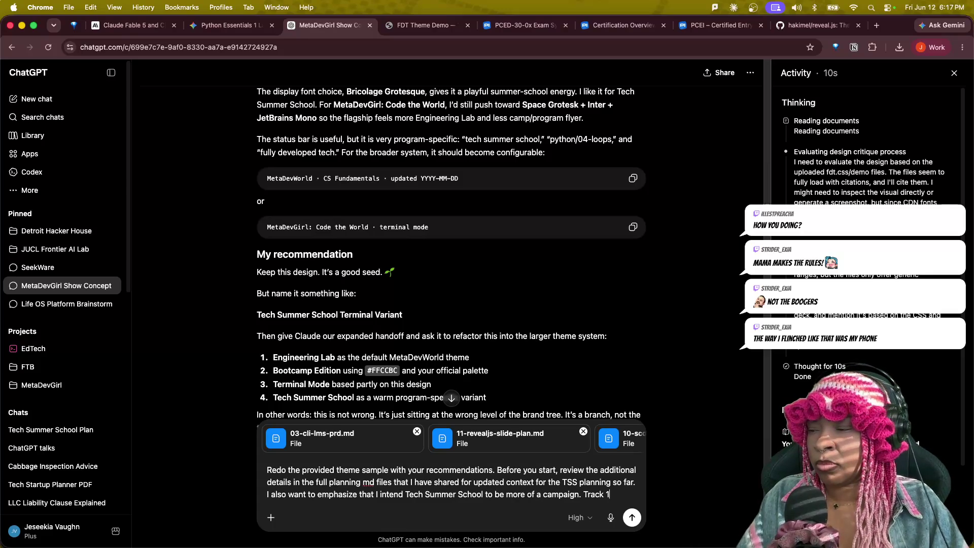
pyautogui.write('called')
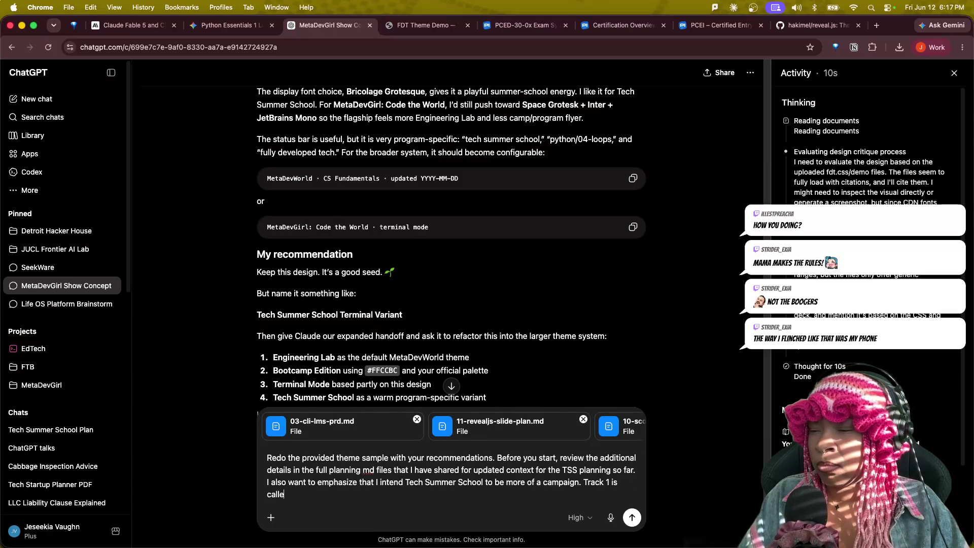
pyautogui.press('BackSpace')
pyautogui.press('BackSpace')
pyautogui.press('BackSpace')
pyautogui.write('the Python to AI')
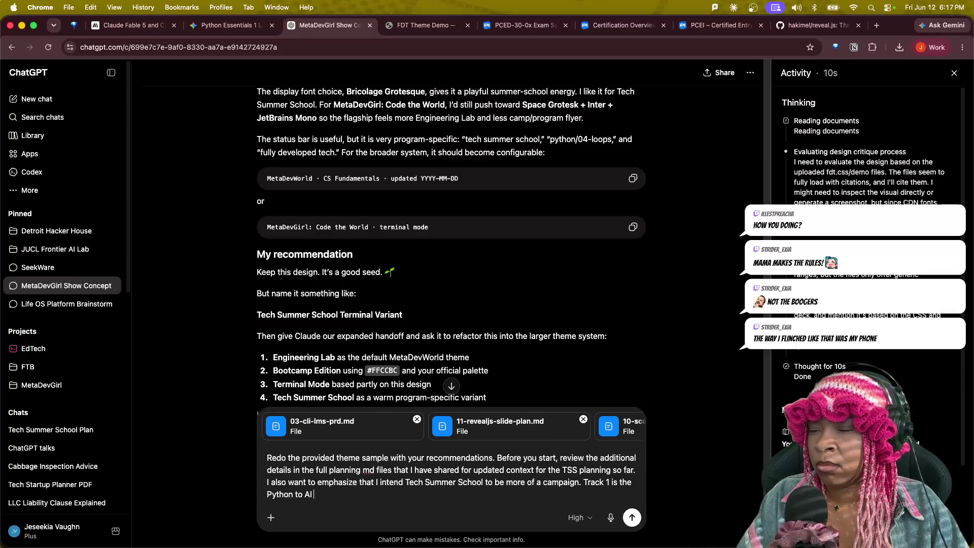
pyautogui.write('r Track. Track 1')
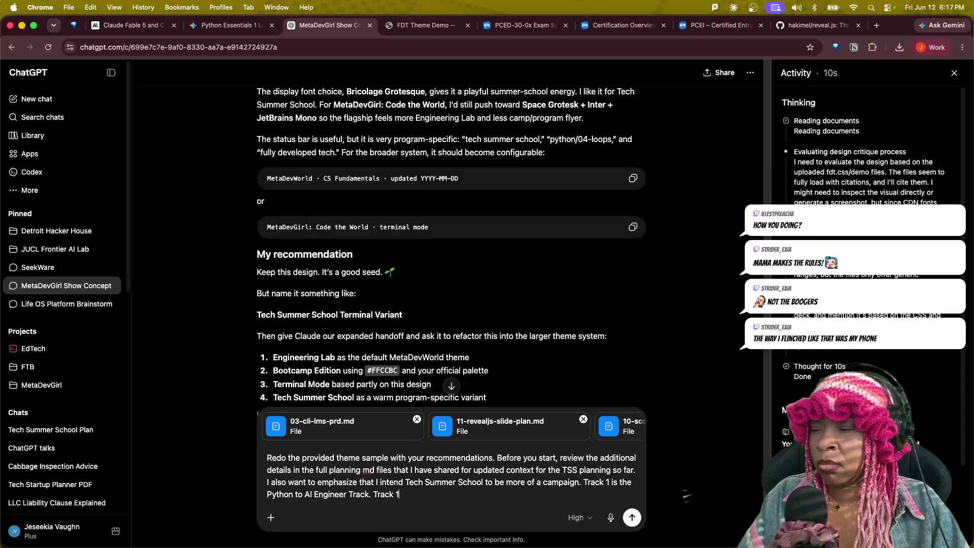
pyautogui.press('BackSpace')
pyautogui.write('2 is the Fre')
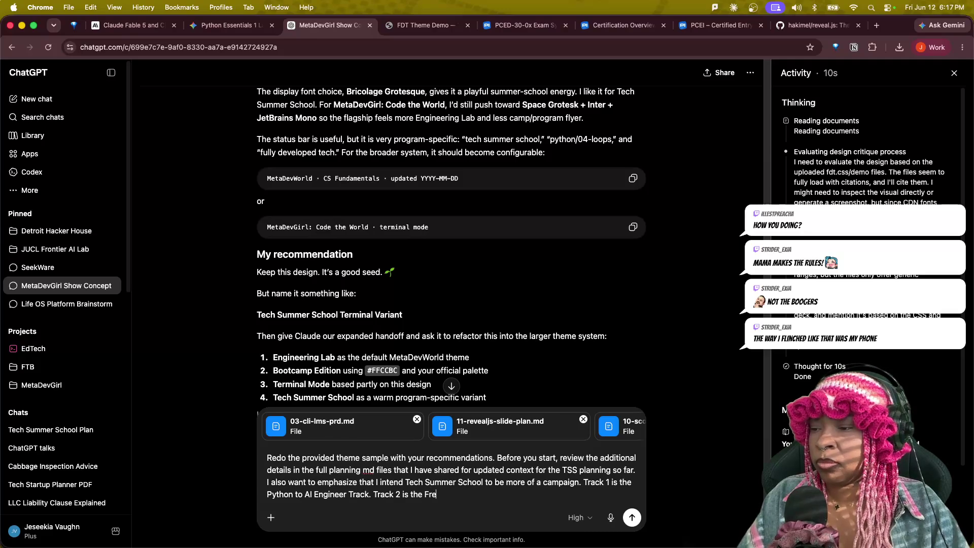
pyautogui.write('e freeCode')
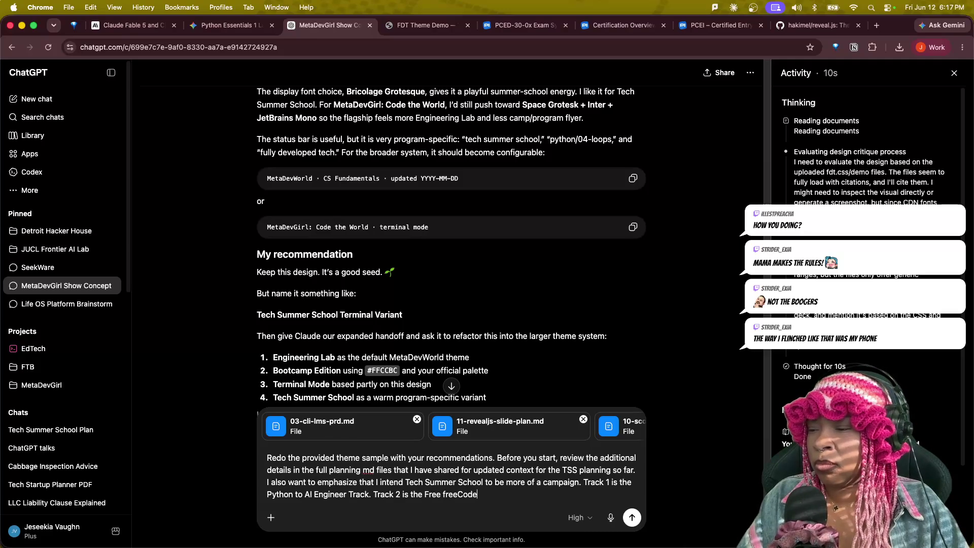
pyautogui.write('Camp Boot')
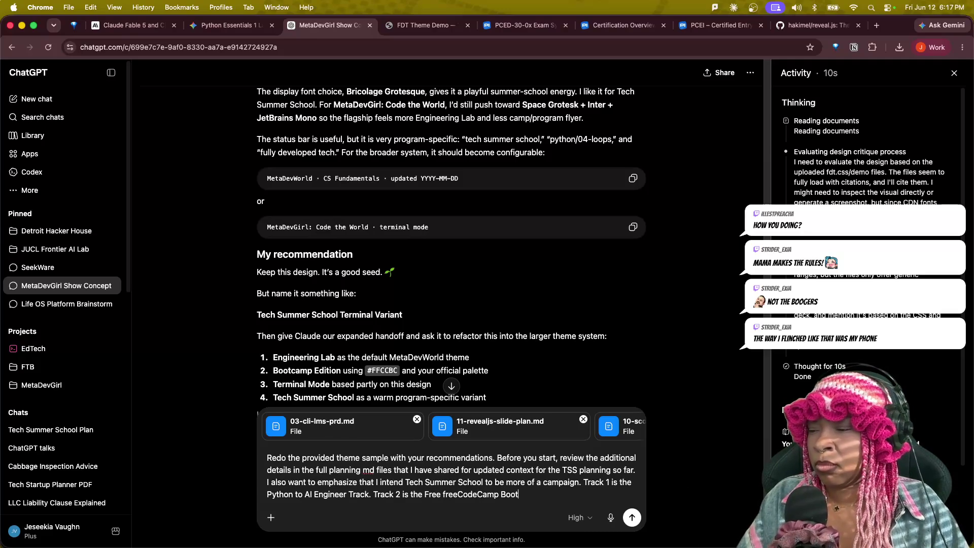
pyautogui.write('camp (Web D')
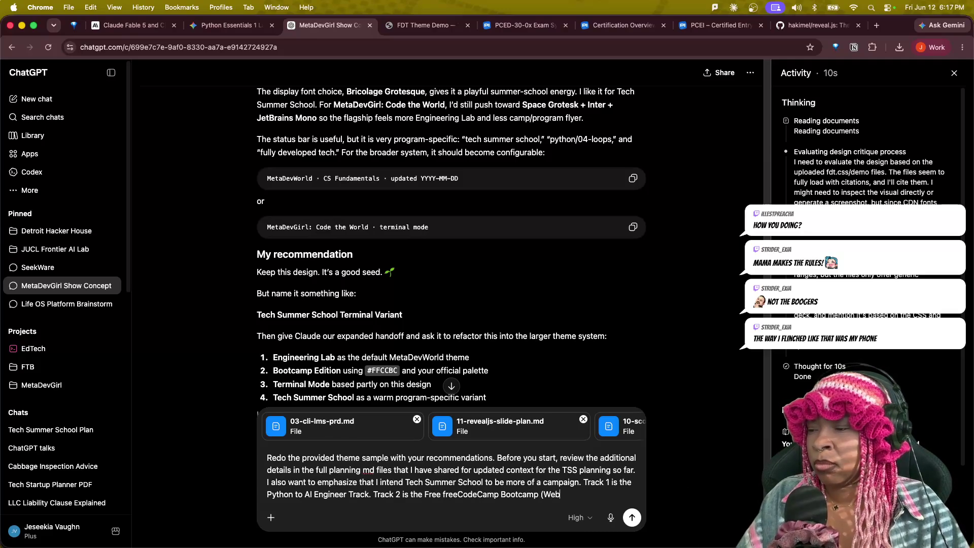
pyautogui.write('evelopment')
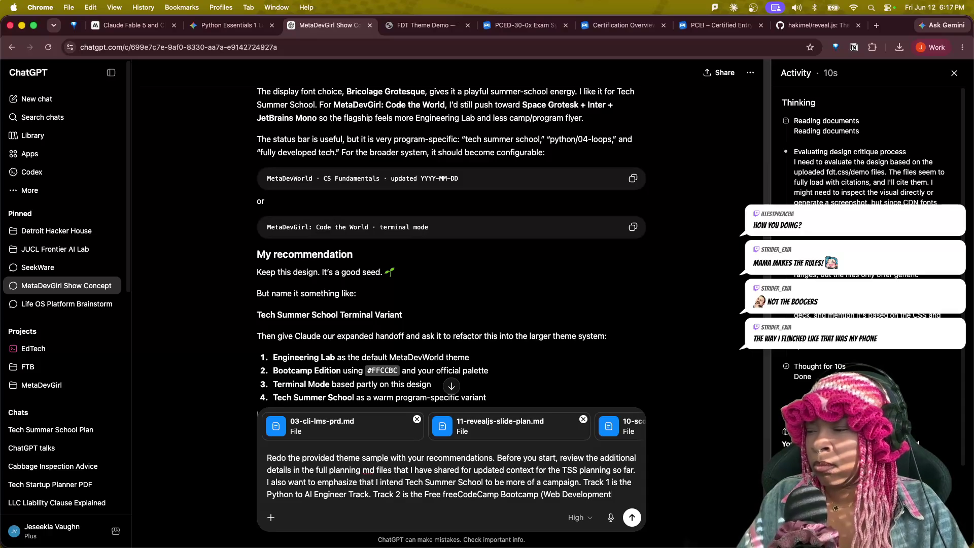
pyautogui.write(' Track)')
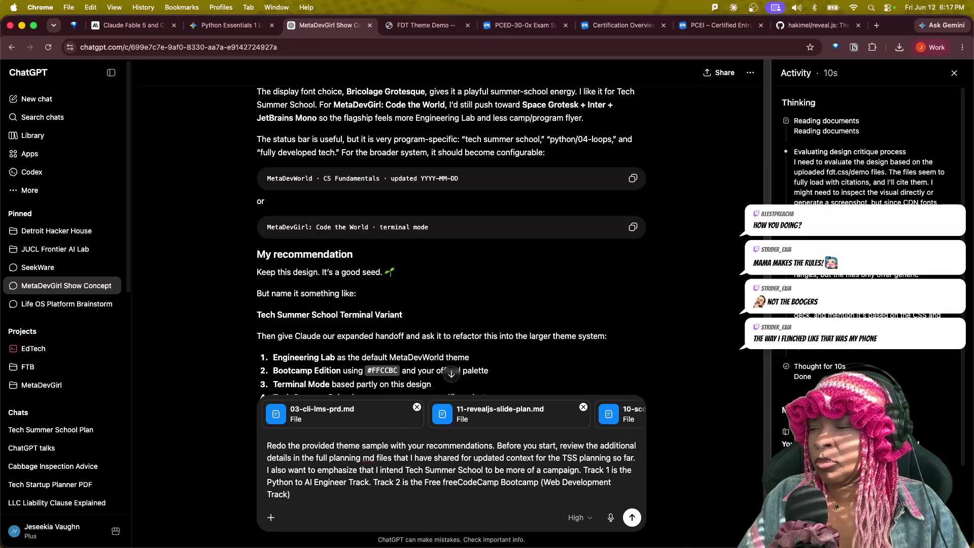
pyautogui.press('BackSpace')
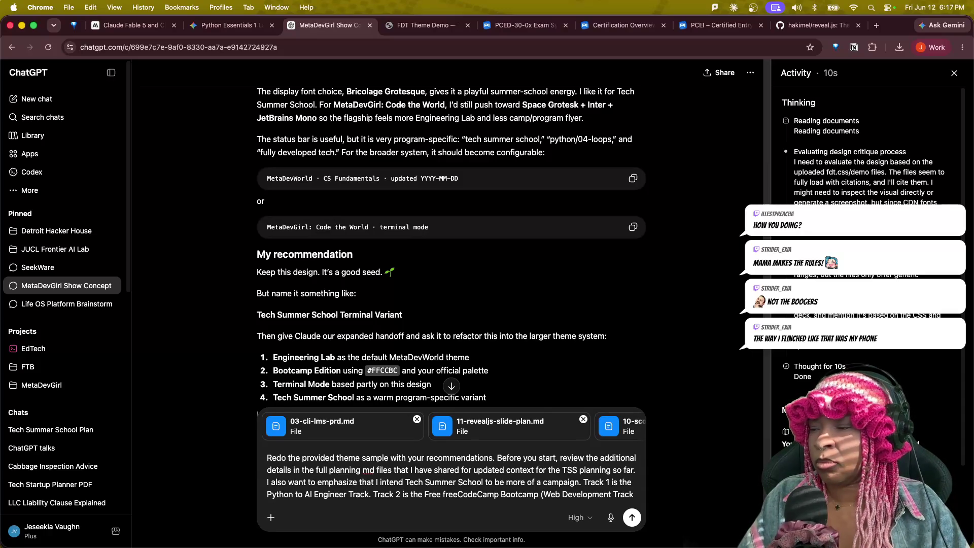
pyautogui.press('BackSpace')
pyautogui.press('BackSpace')
pyautogui.press('BackSpace')
pyautogui.press('BackSpace')
pyautogui.press('BackSpace')
pyautogui.press('BackSpace')
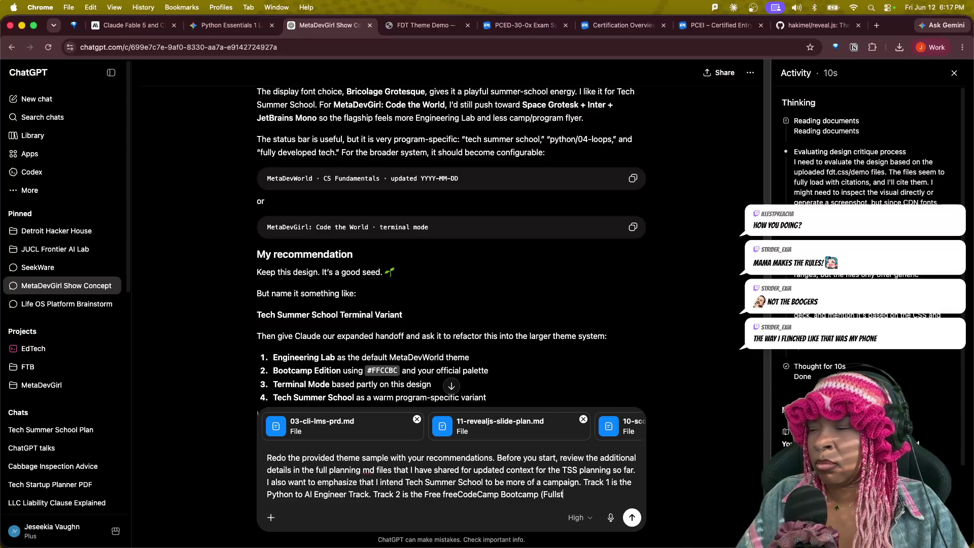
pyautogui.write('ack Web) Track')
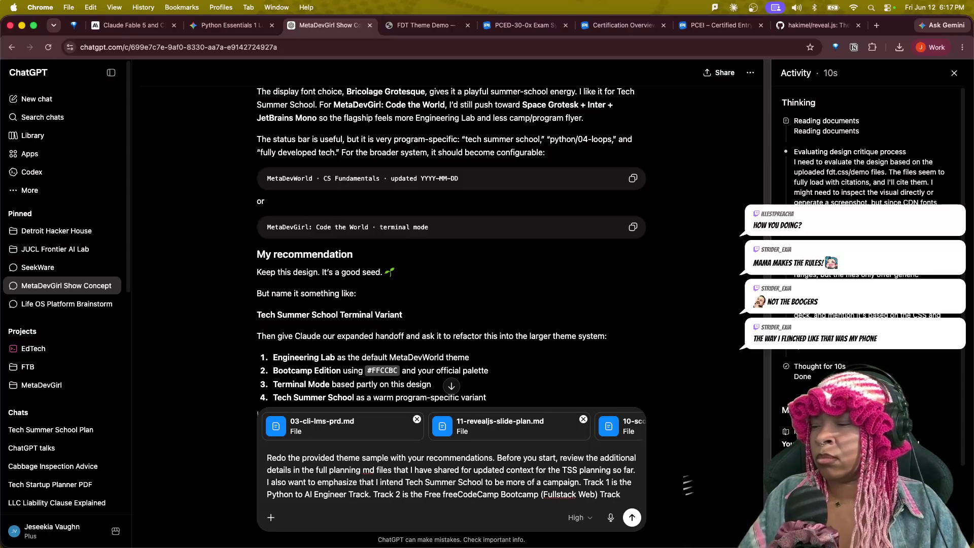
pyautogui.write('.')
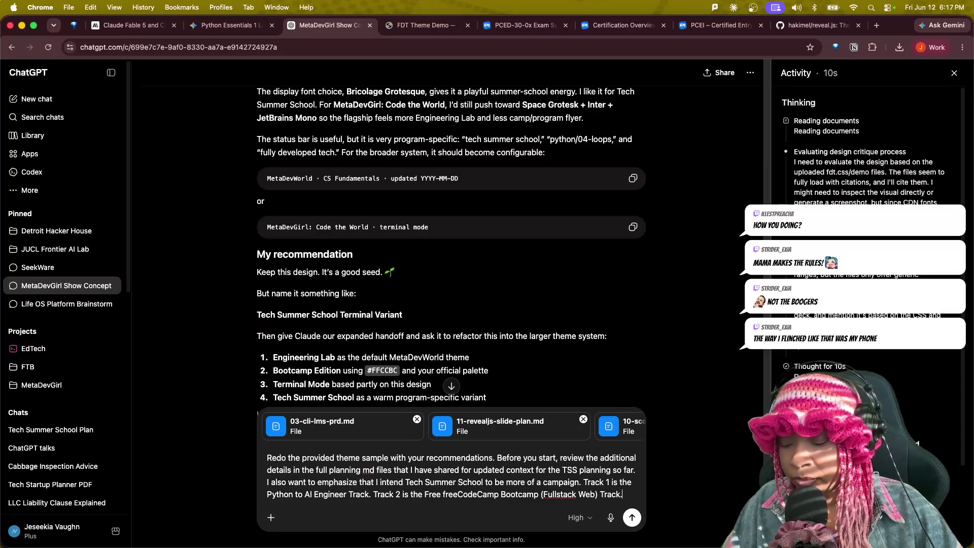
pyautogui.press('Return')
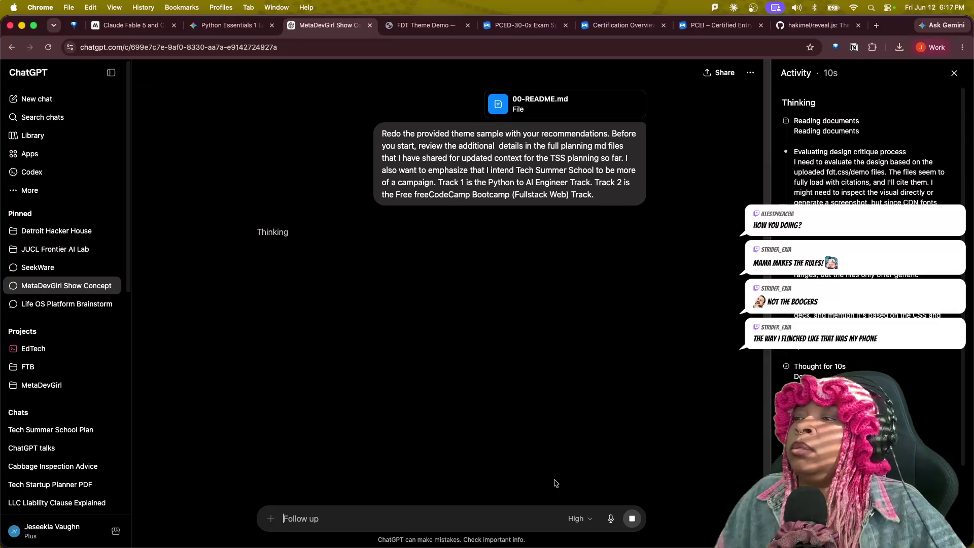
pyautogui.scroll(3, 456, 316)
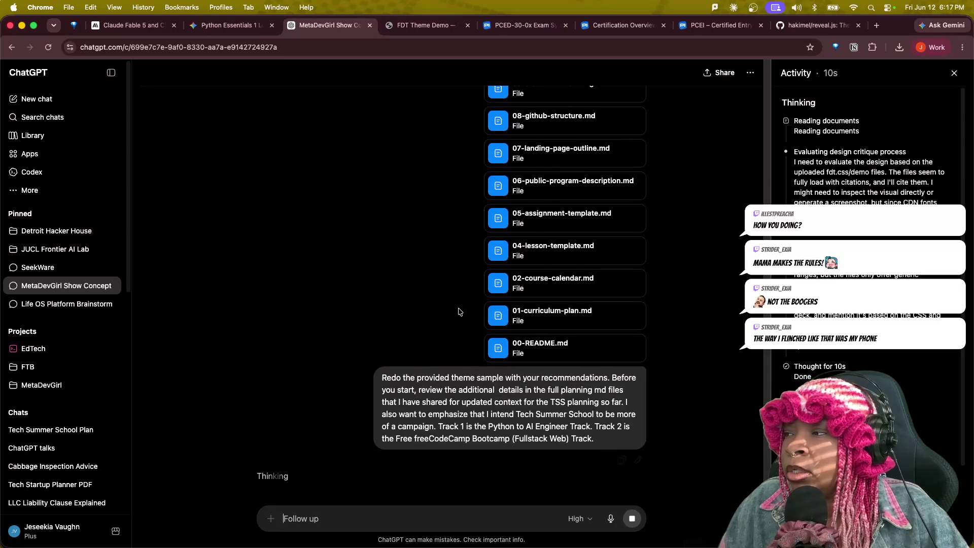
pyautogui.scroll(-3, 465, 311)
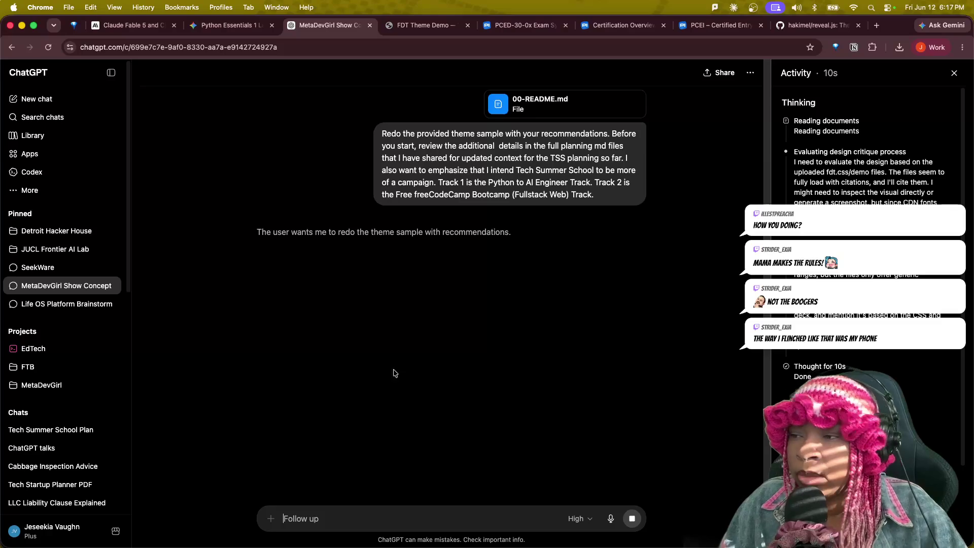
pyautogui.scroll(5, 478, 383)
pyautogui.scroll(-5, 477, 384)
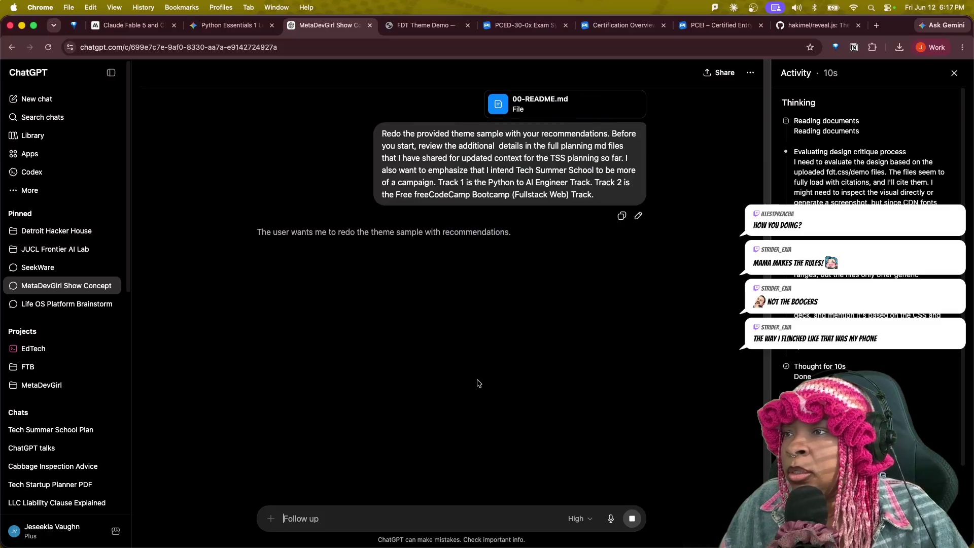
# - Glance at the Claude desktop via Mission Control and return to ChatGPT's two-track campaign plan
pyautogui.hotkey('ctrl', 'Up')
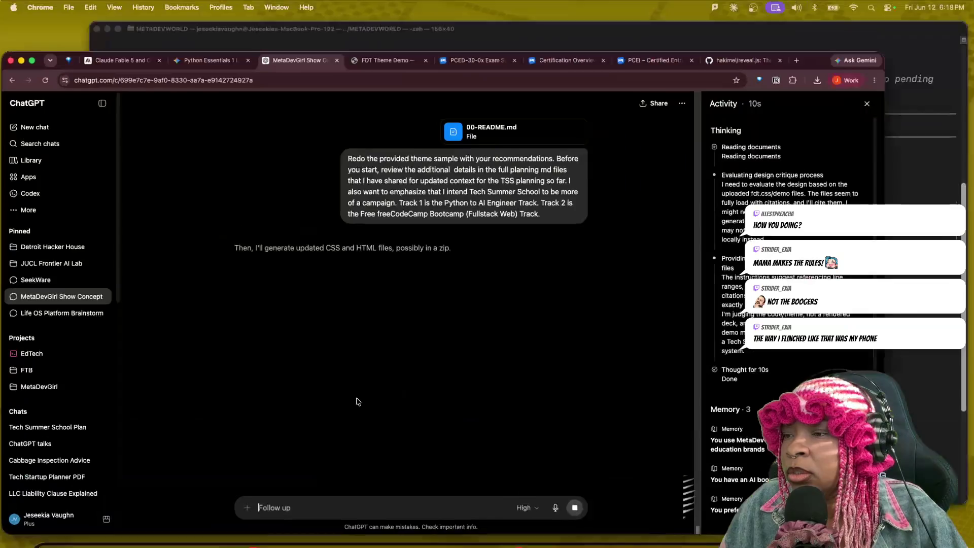
pyautogui.click(343, 401)
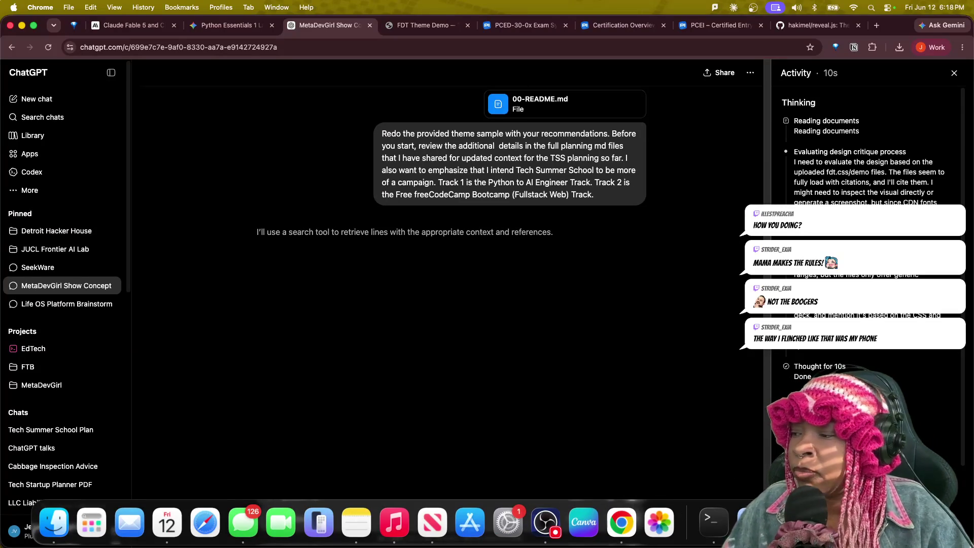
pyautogui.press('super+Tab')
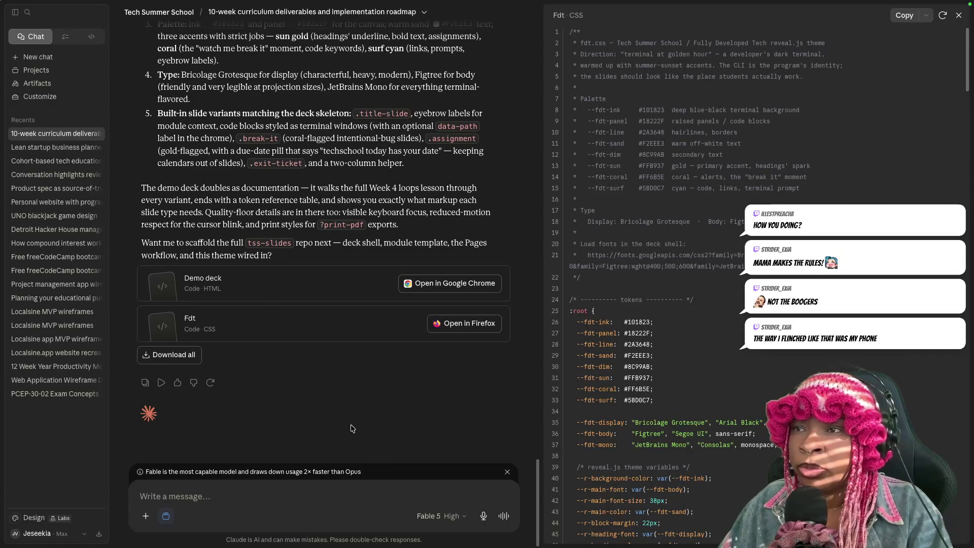
pyautogui.hotkey('ctrl', 'Left')
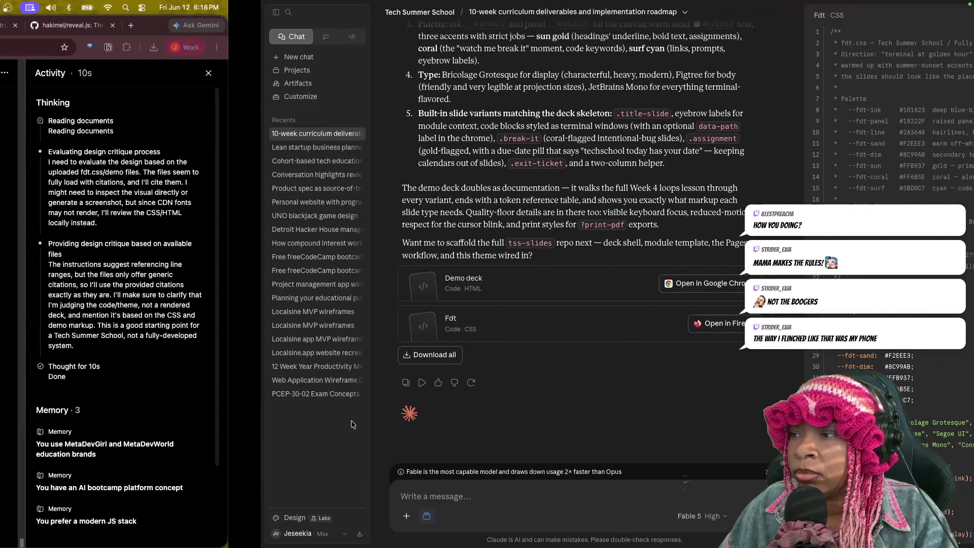
pyautogui.hotkey('ctrl', 'Left')
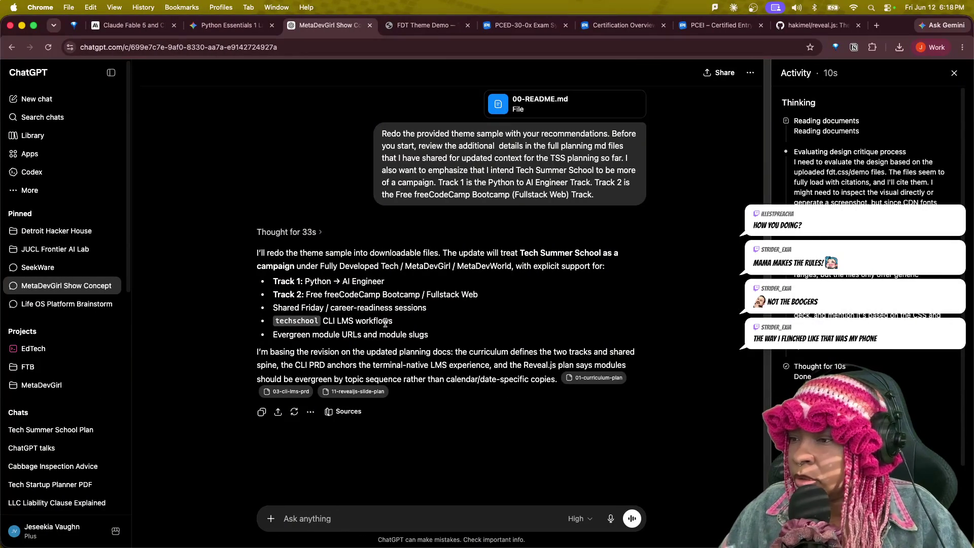
pyautogui.scroll(5, 501, 288)
pyautogui.scroll(3, 500, 288)
pyautogui.scroll(4, 457, 335)
pyautogui.scroll(-10, 421, 373)
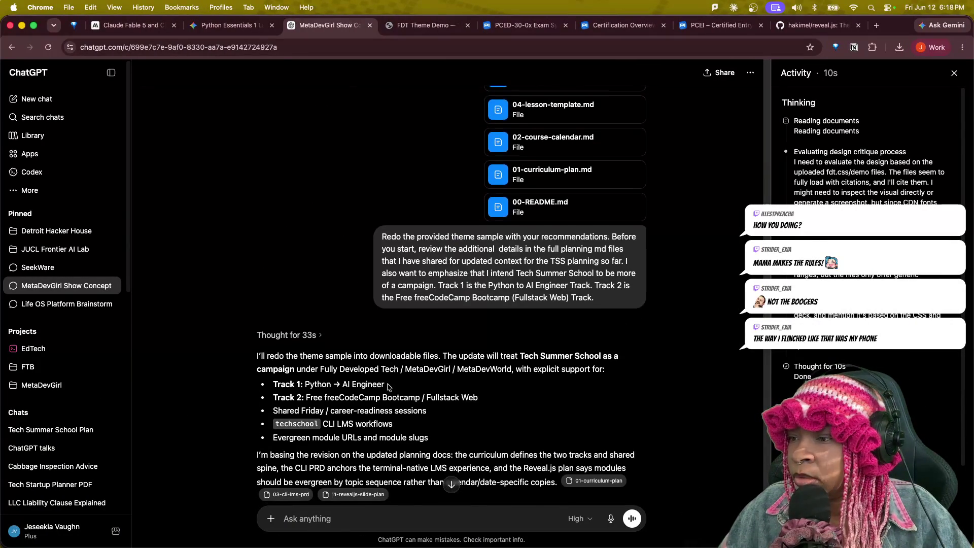
pyautogui.scroll(-2, 400, 343)
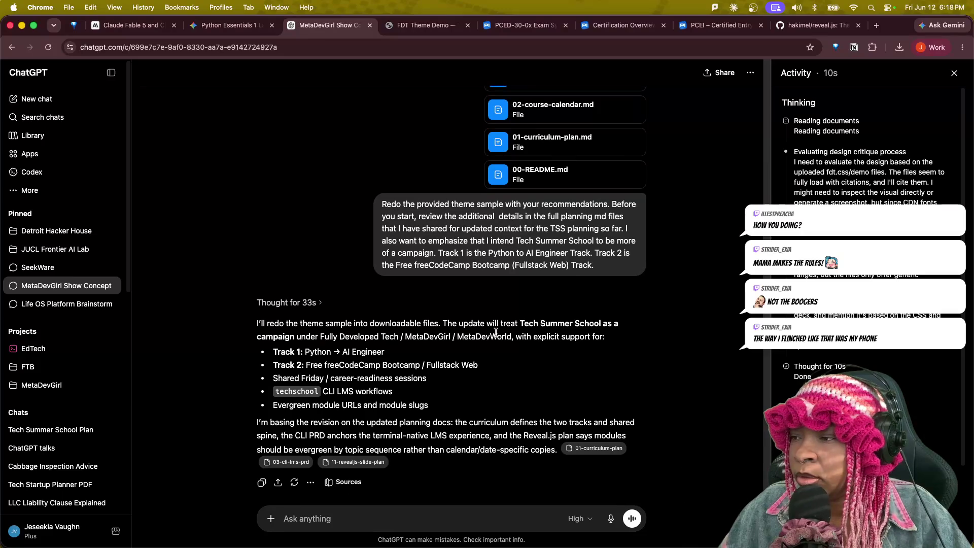
pyautogui.scroll(-1, 448, 452)
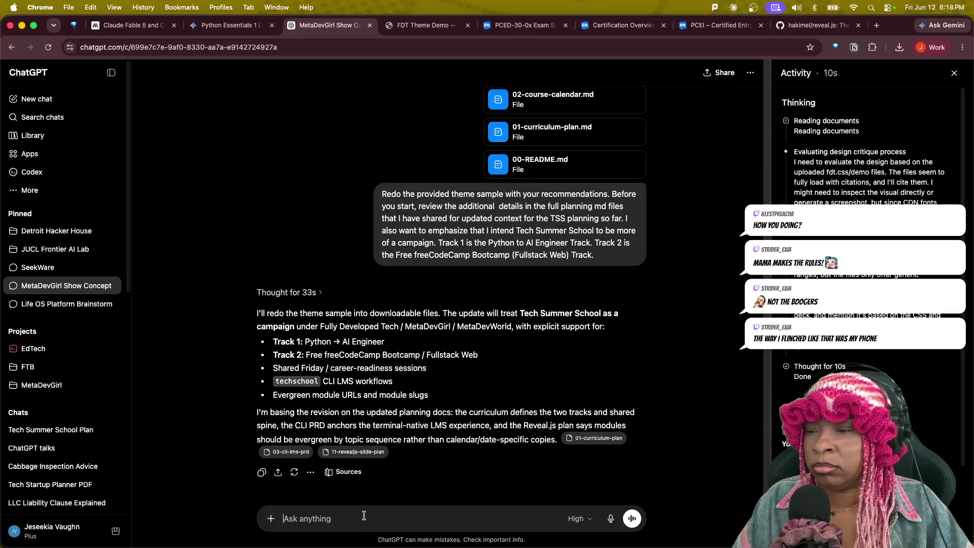
pyautogui.write('Did you')
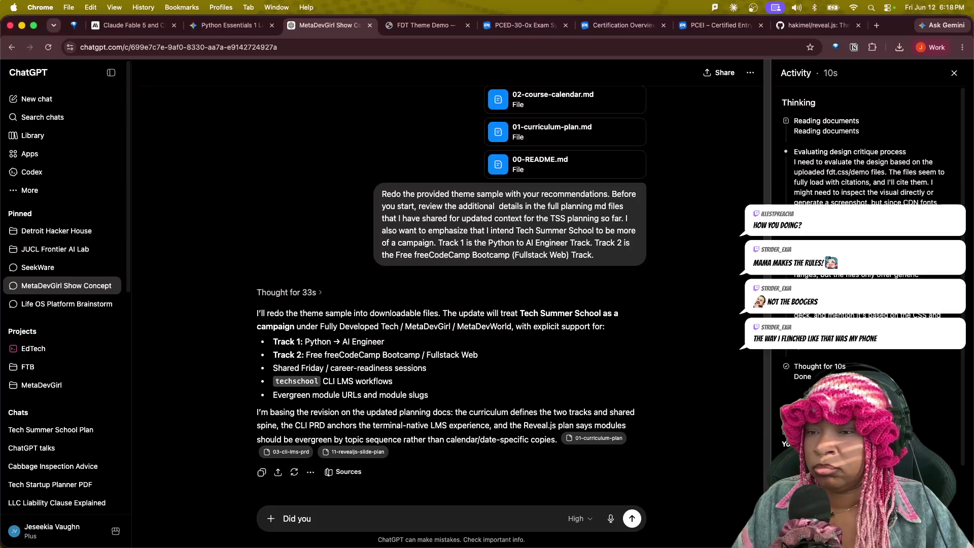
# - Send 'Where's the work?' to ChatGPT, then bring the Terminal window to full screen
pyautogui.press('BackSpace')
pyautogui.press('BackSpace')
pyautogui.press('BackSpace')
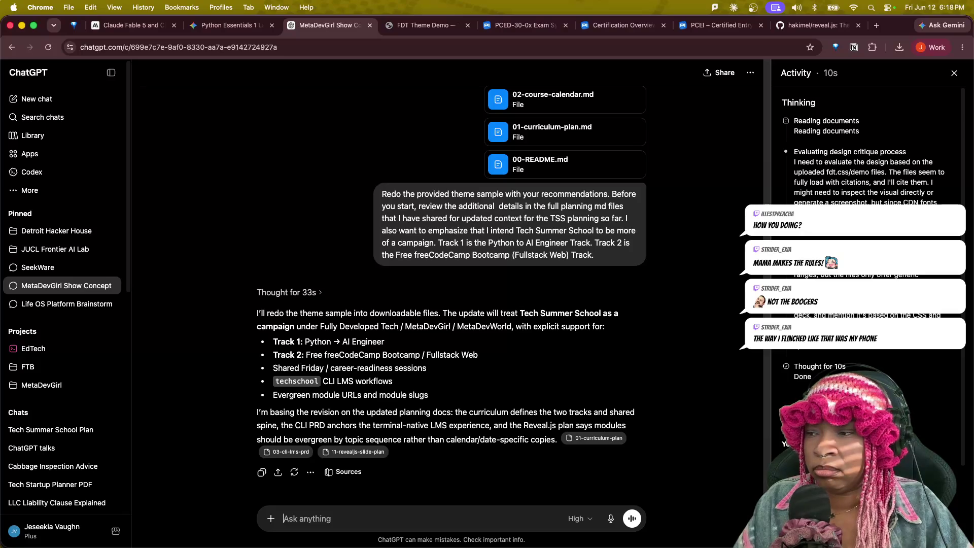
pyautogui.write("Wherfe's the")
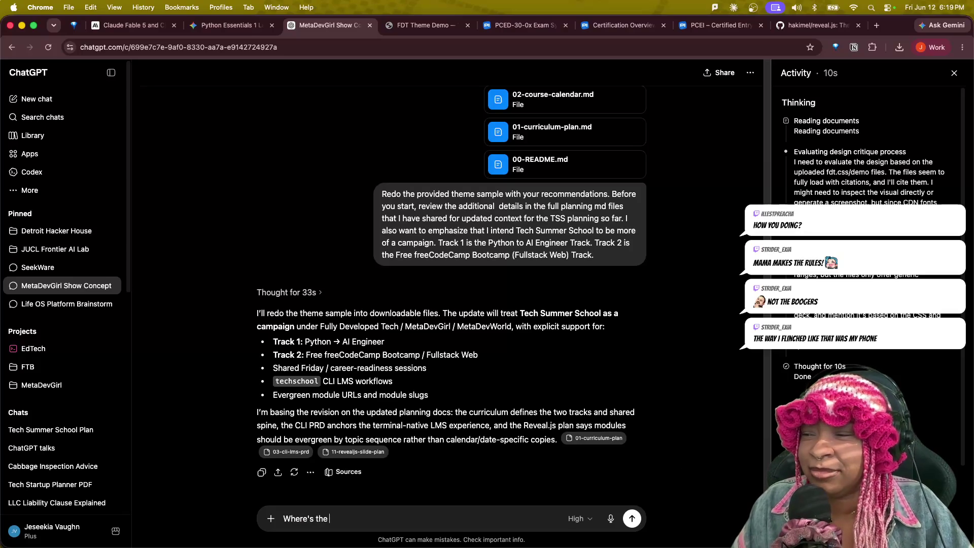
pyautogui.write('work?')
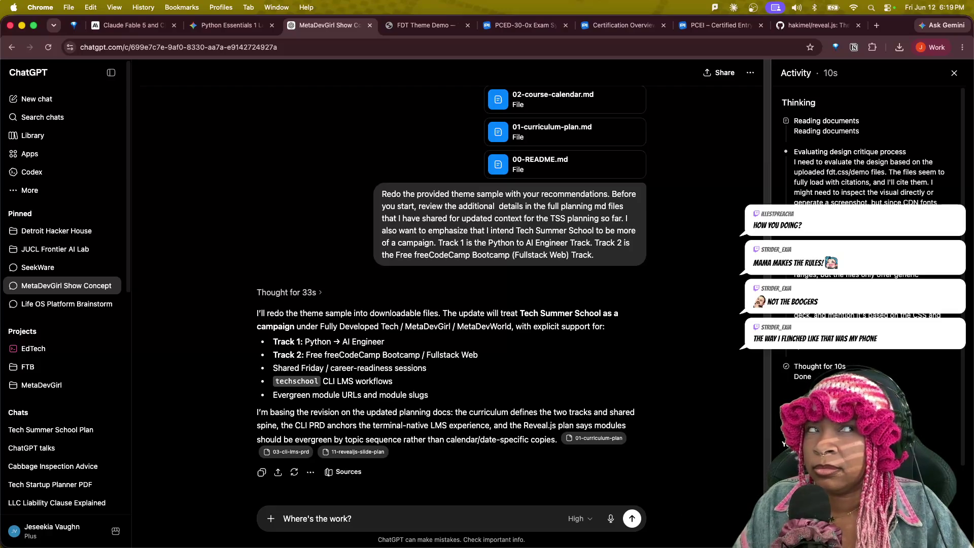
pyautogui.press('Return')
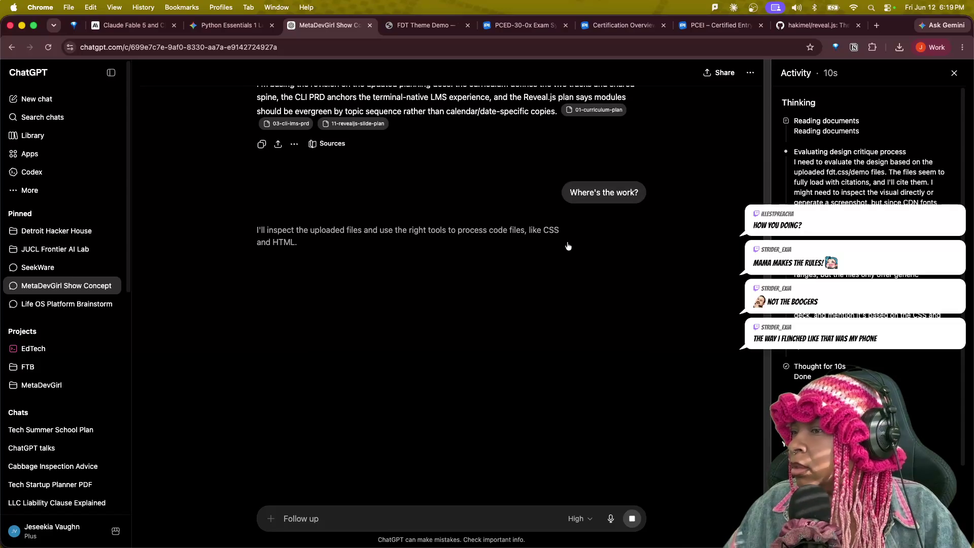
pyautogui.hotkey('ctrl', 'Up')
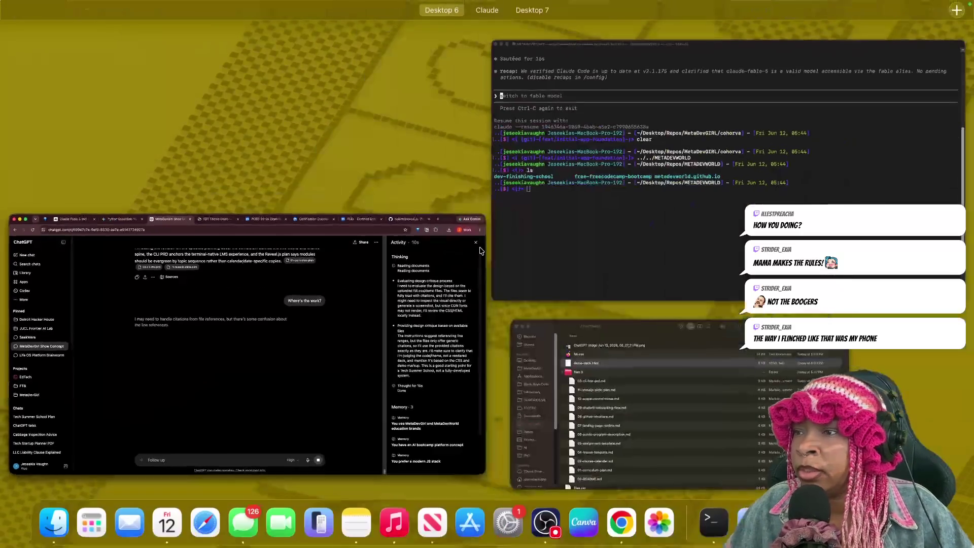
pyautogui.click(620, 232)
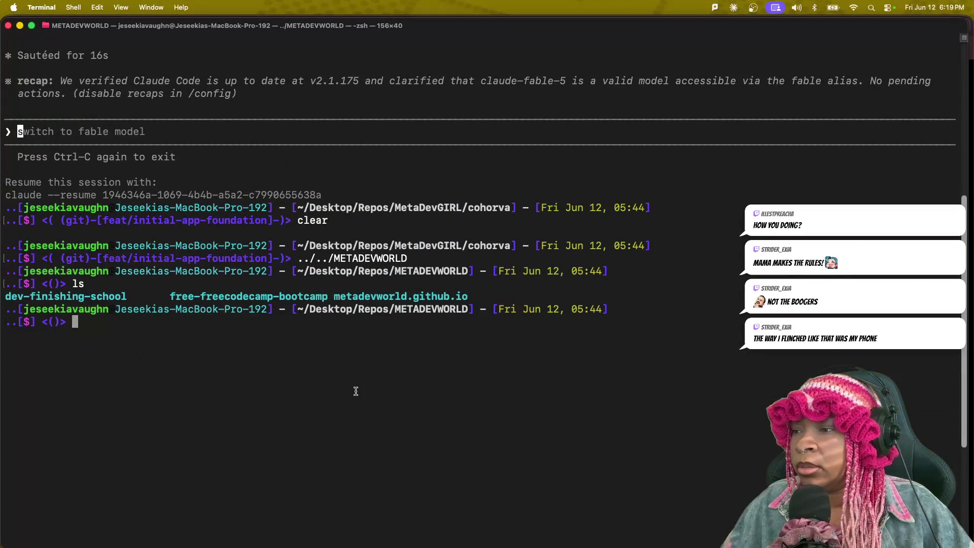
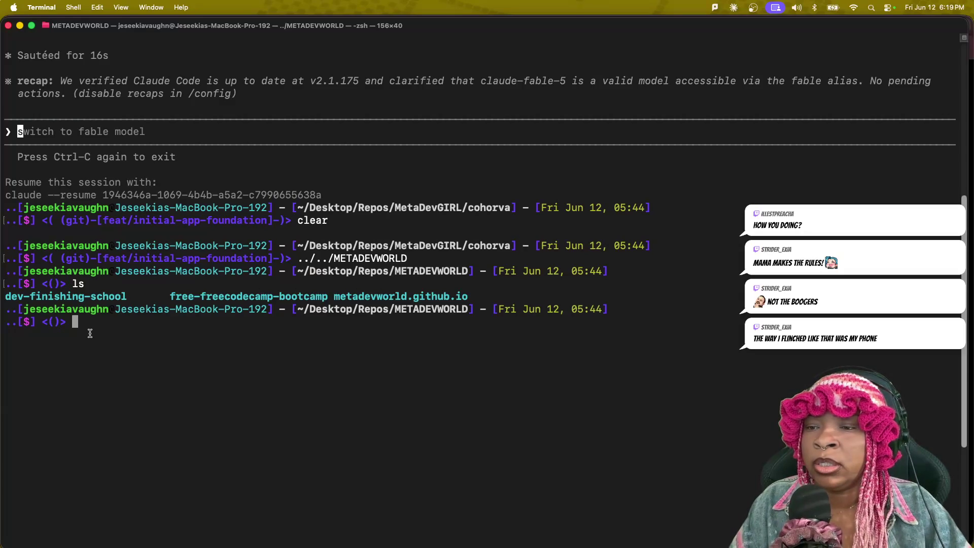
pyautogui.write('cl')
# - List METADEVWORLD, go up to ~/Desktop/Repos, list its repositories, and erase an unfinished cd
pyautogui.press('BackSpace')
pyautogui.press('BackSpace')
pyautogui.write('ls')
pyautogui.press('Return')
pyautogui.write('..')
pyautogui.press('Return')
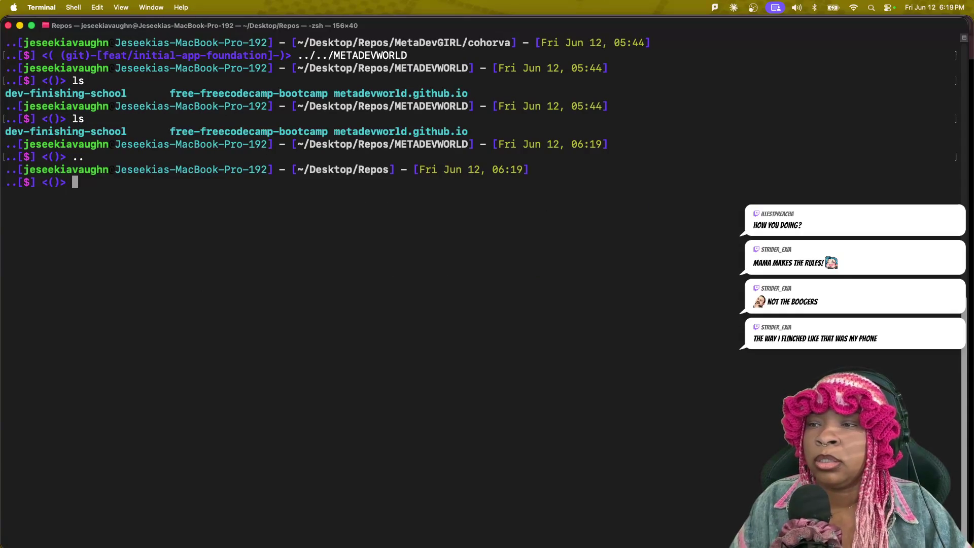
pyautogui.write('ls')
pyautogui.press('Return')
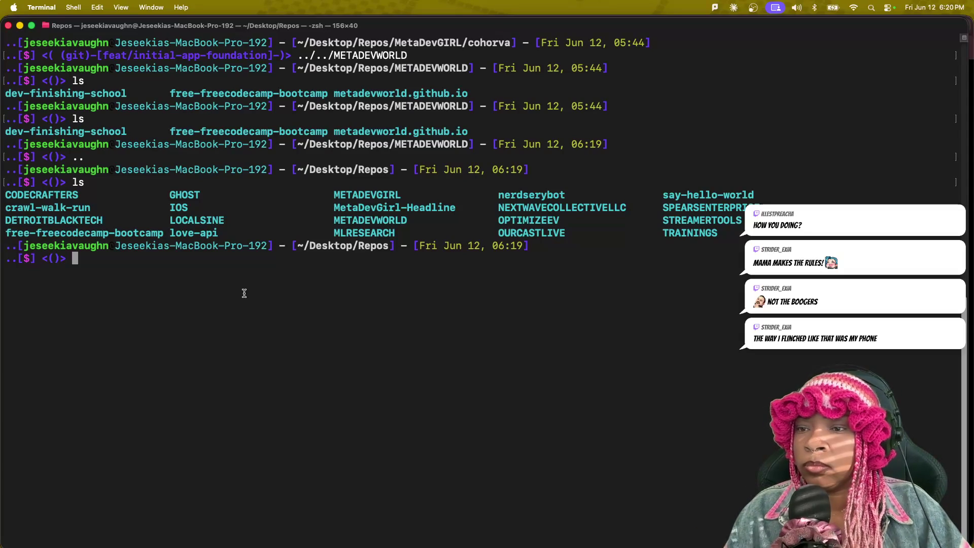
pyautogui.write('cd')
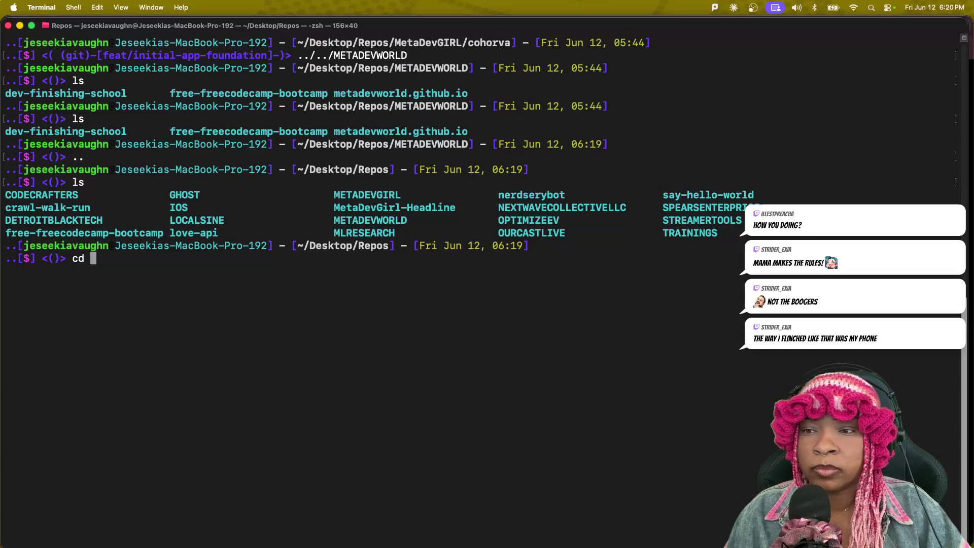
pyautogui.press('BackSpace')
pyautogui.press('BackSpace')
pyautogui.press('BackSpace')
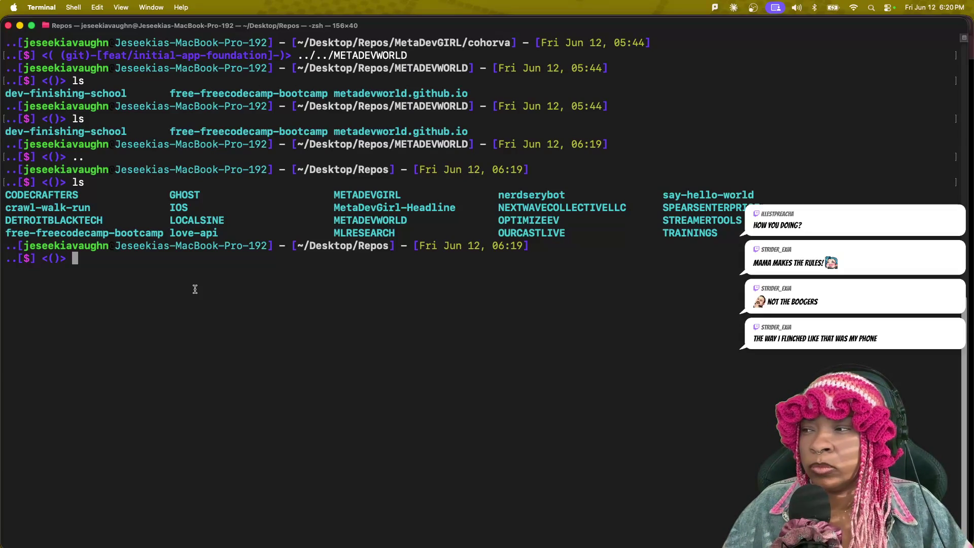
# - Use Mission Control to bring the ChatGPT browser window to the front
pyautogui.hotkey('ctrl', 'Up')
pyautogui.click(457, 228)
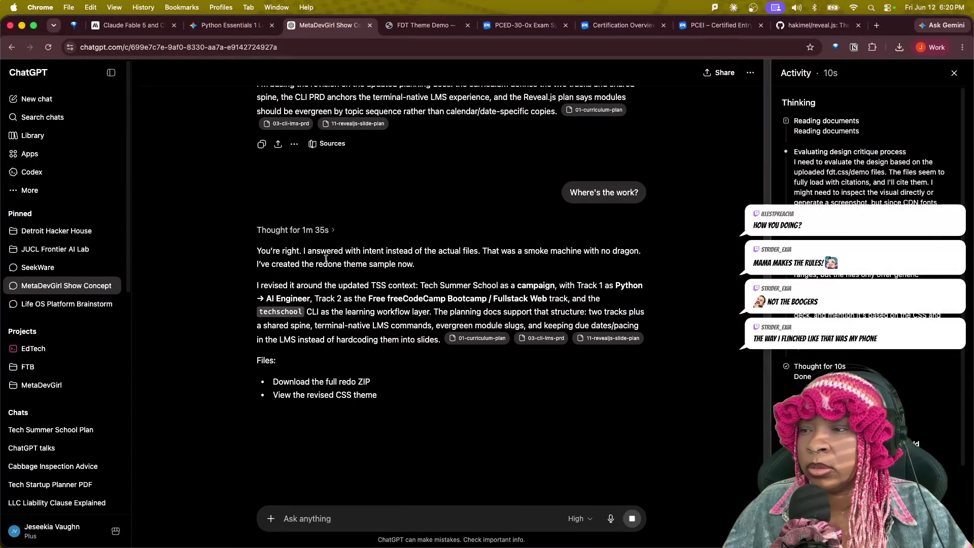
# - Highlight the reply's note about missing files before reading the tss-theme-demo.html code
pyautogui.moveTo(319, 251); pyautogui.dragTo(639, 252)
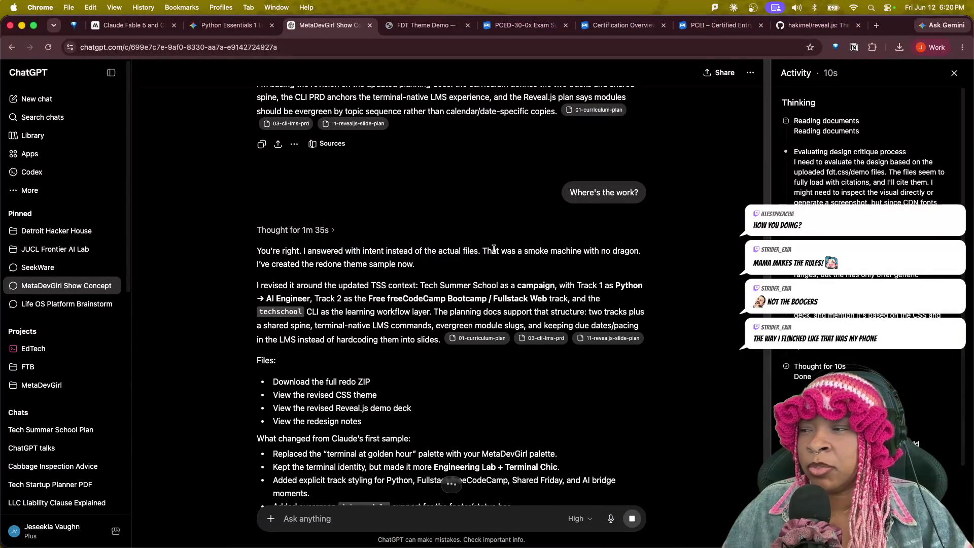
pyautogui.scroll(-2, 582, 414)
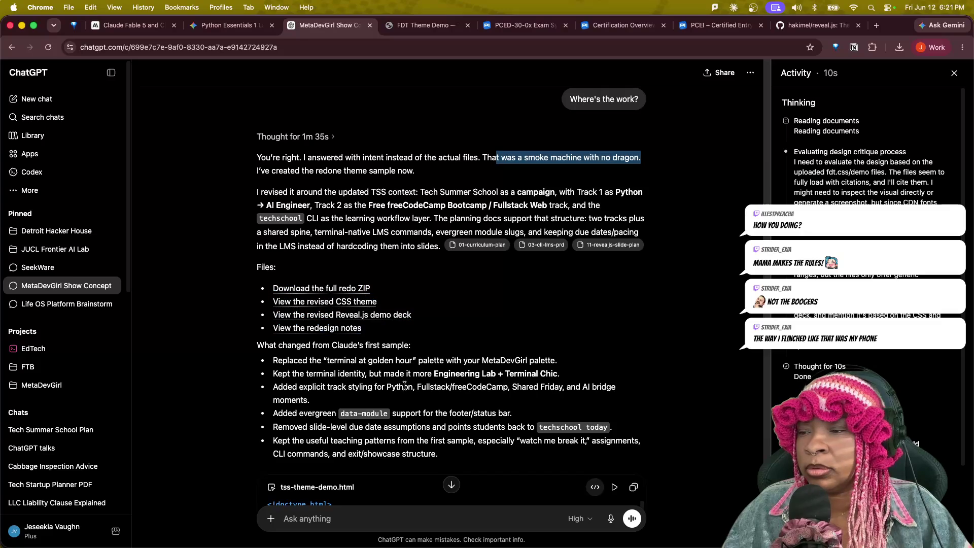
pyautogui.scroll(-5, 405, 384)
pyautogui.scroll(-3, 404, 384)
pyautogui.scroll(4, 404, 384)
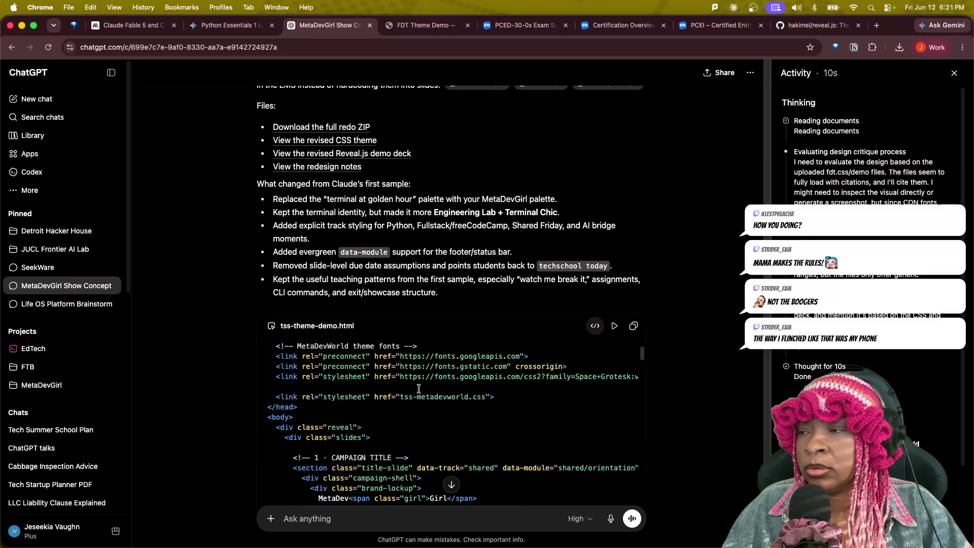
pyautogui.scroll(-2, 256, 384)
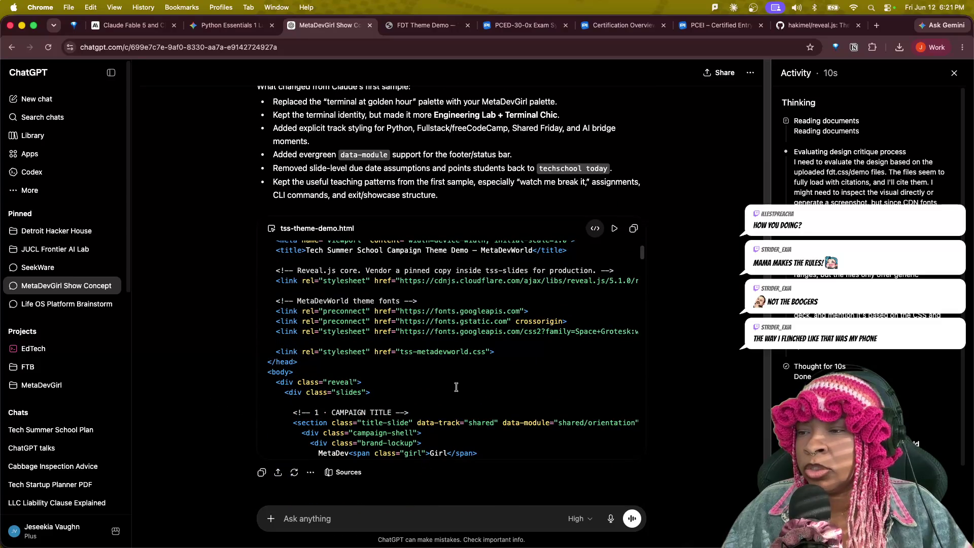
pyautogui.scroll(1, 456, 387)
pyautogui.scroll(-5, 456, 386)
pyautogui.scroll(-5, 455, 386)
pyautogui.scroll(-5, 456, 386)
pyautogui.scroll(-5, 458, 386)
pyautogui.scroll(-5, 459, 385)
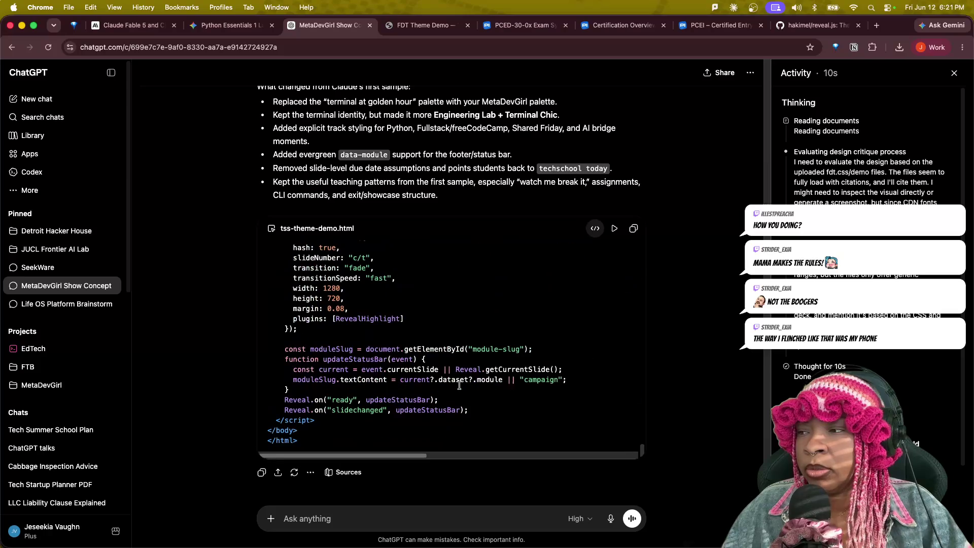
# - Preview the demo deck inline, return to source view, and download tss-theme-redo.zip
pyautogui.click(614, 229)
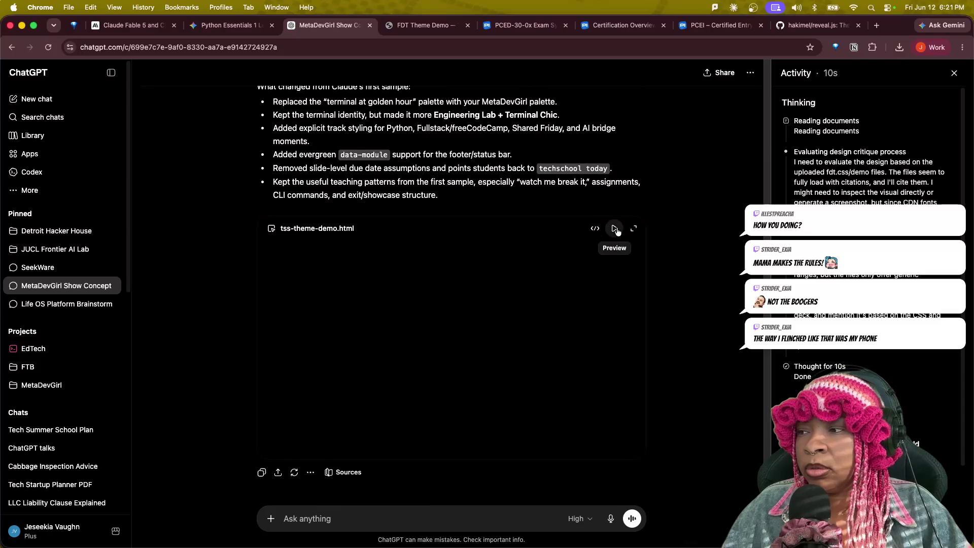
pyautogui.click(595, 228)
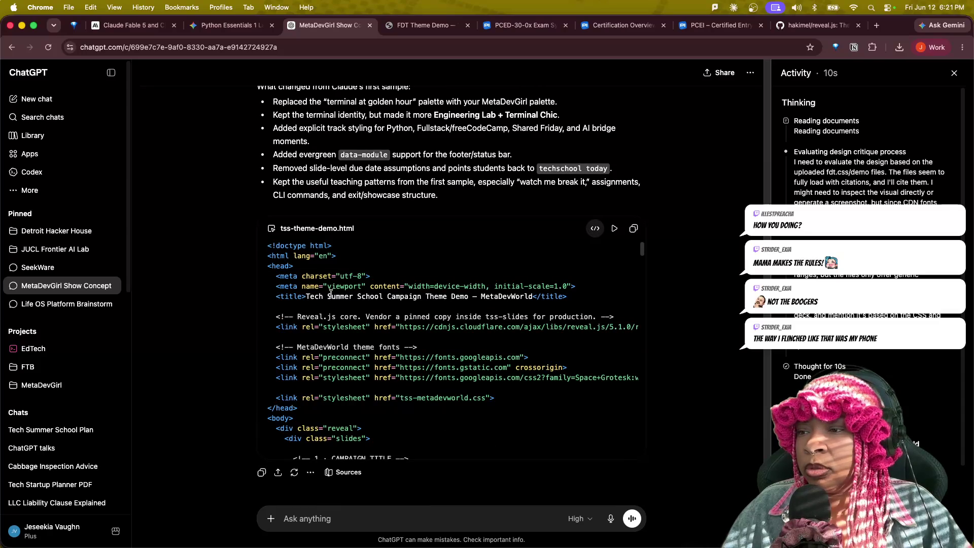
pyautogui.scroll(-10, 605, 264)
pyautogui.scroll(-5, 604, 265)
pyautogui.scroll(-5, 594, 273)
pyautogui.scroll(15, 583, 279)
pyautogui.scroll(3, 583, 280)
pyautogui.scroll(6, 472, 297)
pyautogui.scroll(-9, 434, 316)
pyautogui.scroll(-1, 380, 274)
pyautogui.scroll(3, 331, 235)
pyautogui.scroll(1, 327, 190)
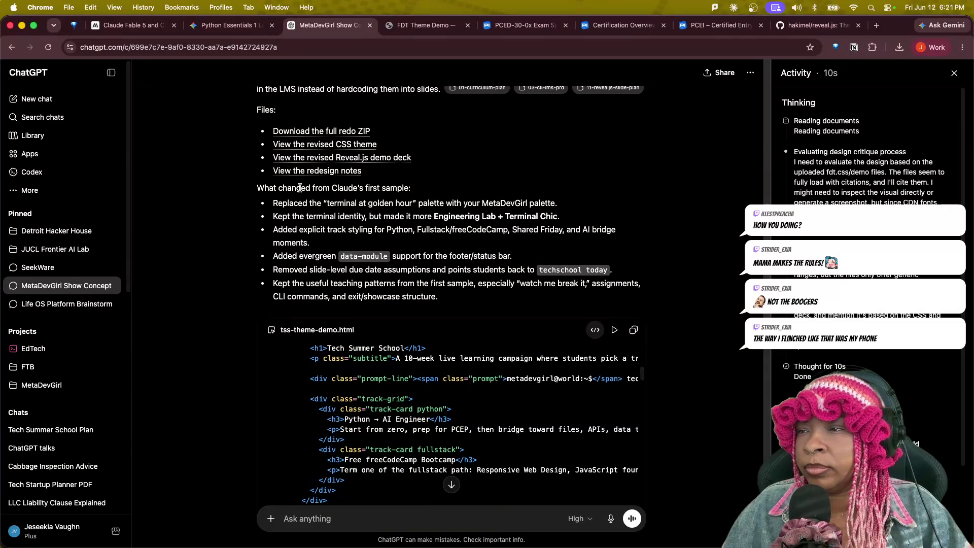
pyautogui.click(320, 136)
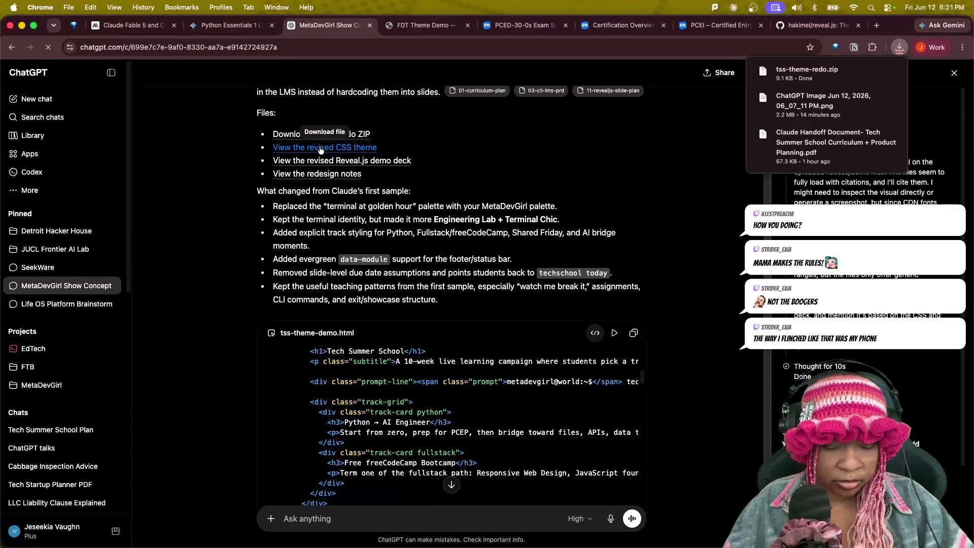
# - Launch Finder via Spotlight, extract tss-theme-redo.zip in Downloads and open the folder
pyautogui.press('super+space')
pyautogui.write('finder')
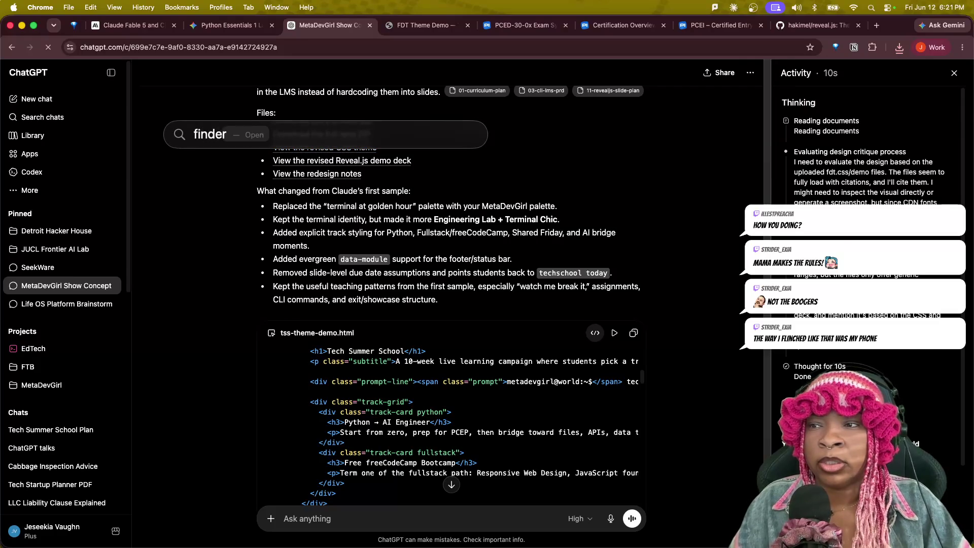
pyautogui.press('Return')
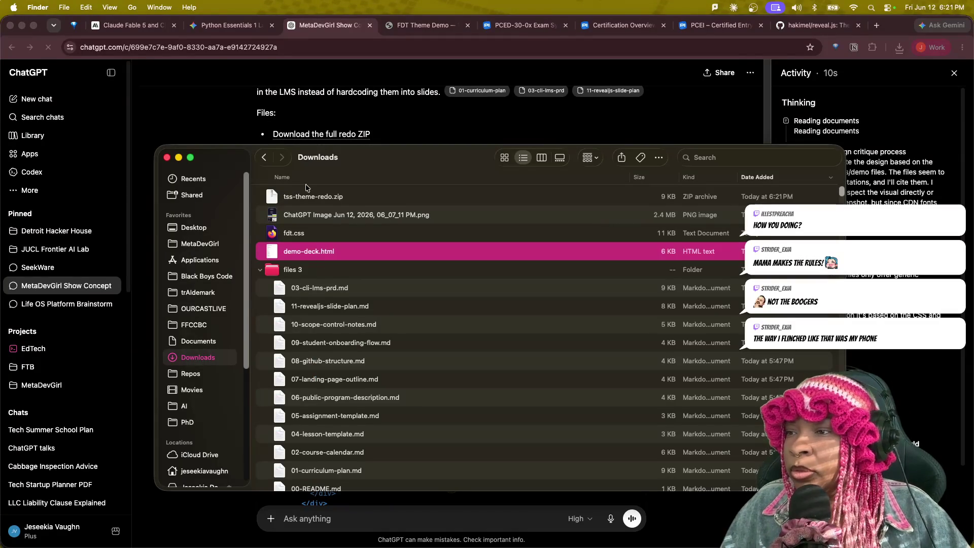
pyautogui.click(355, 198)
pyautogui.doubleClick(355, 198)
pyautogui.doubleClick(297, 200)
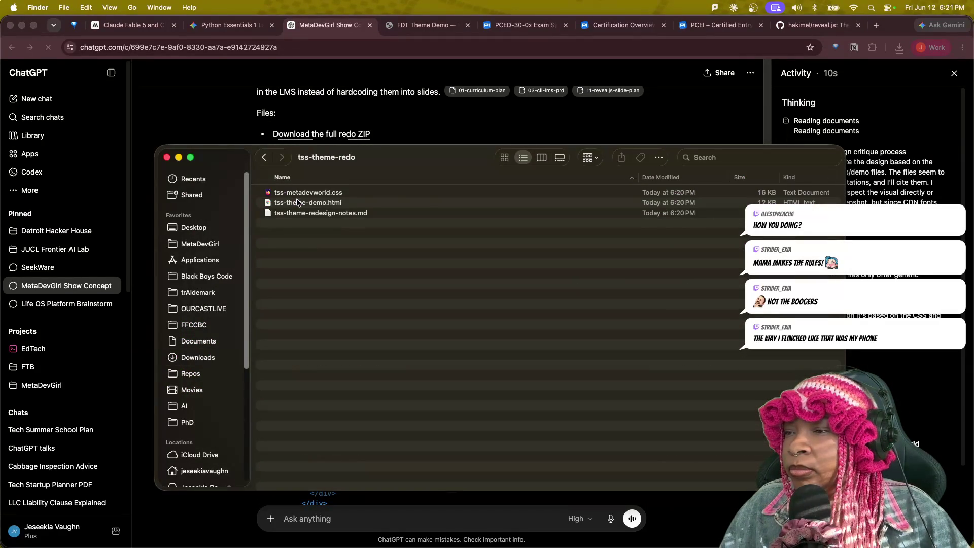
pyautogui.moveTo(377, 168)
pyautogui.mouseDown()
pyautogui.moveTo(365, 191)
pyautogui.moveTo(375, 428)
pyautogui.moveTo(288, 198)
pyautogui.mouseUp()
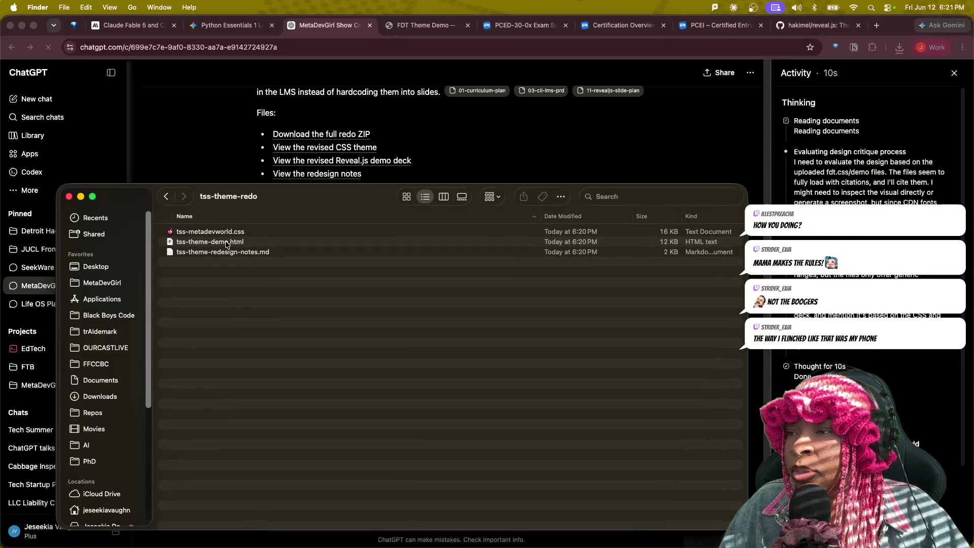
# - Open tss-theme-demo.html in Chrome to show the Tech Summer School title slide
pyautogui.doubleClick(210, 241)
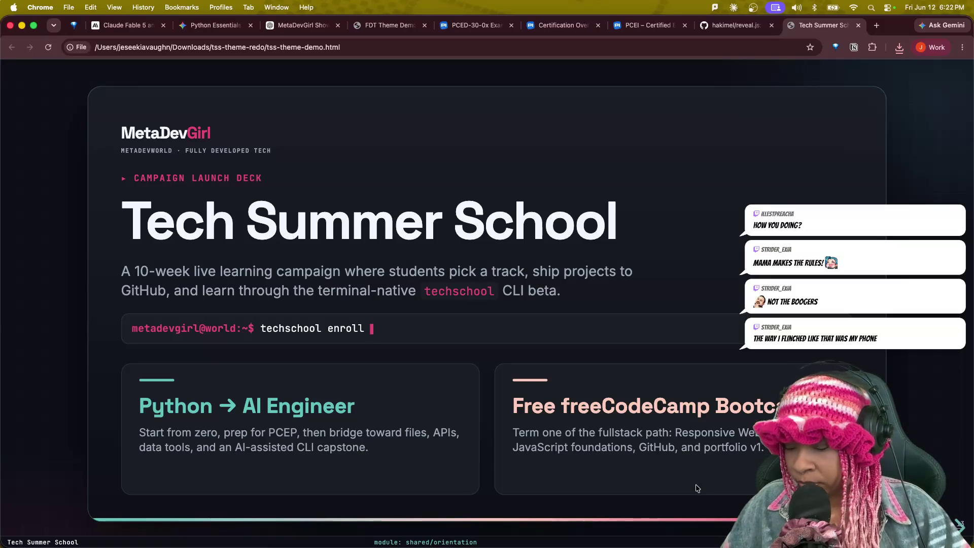
# - Page forward from the title slide through Two tracks, Loops and Bootcamp to JavaScript decisions
pyautogui.press('Right')
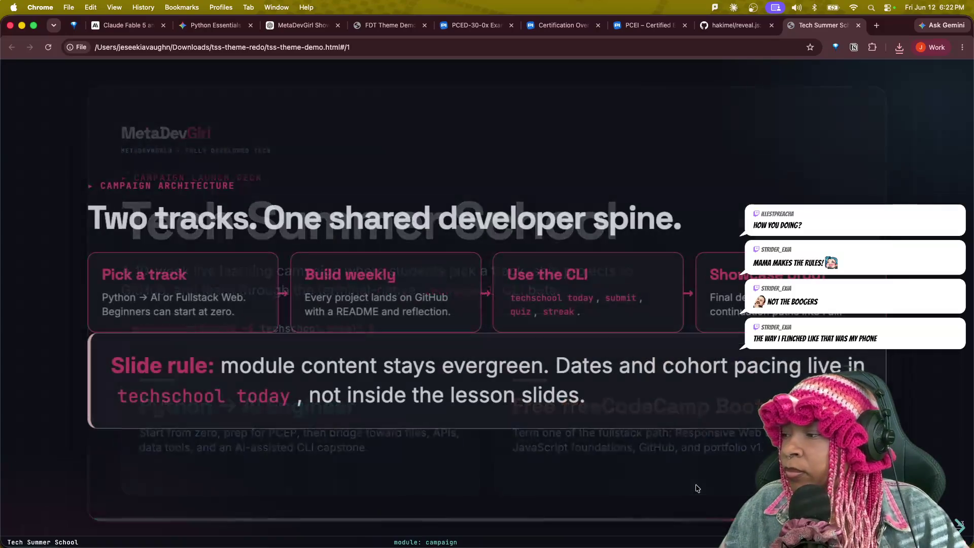
pyautogui.press('Left')
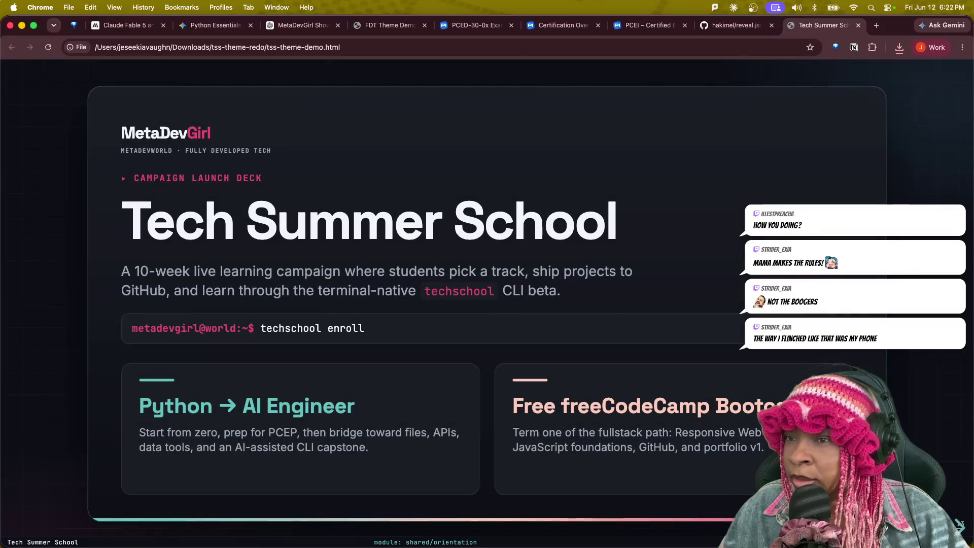
pyautogui.press('Right')
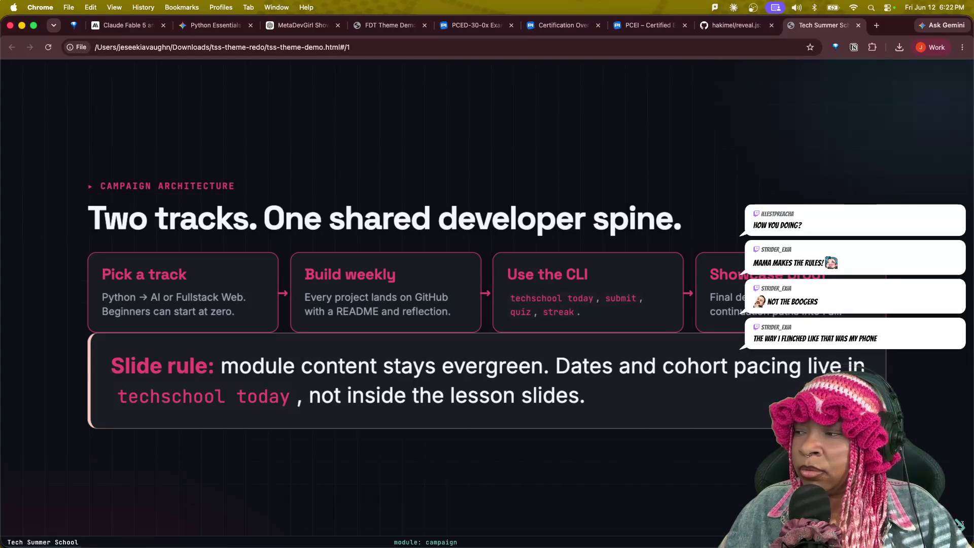
pyautogui.press('Right')
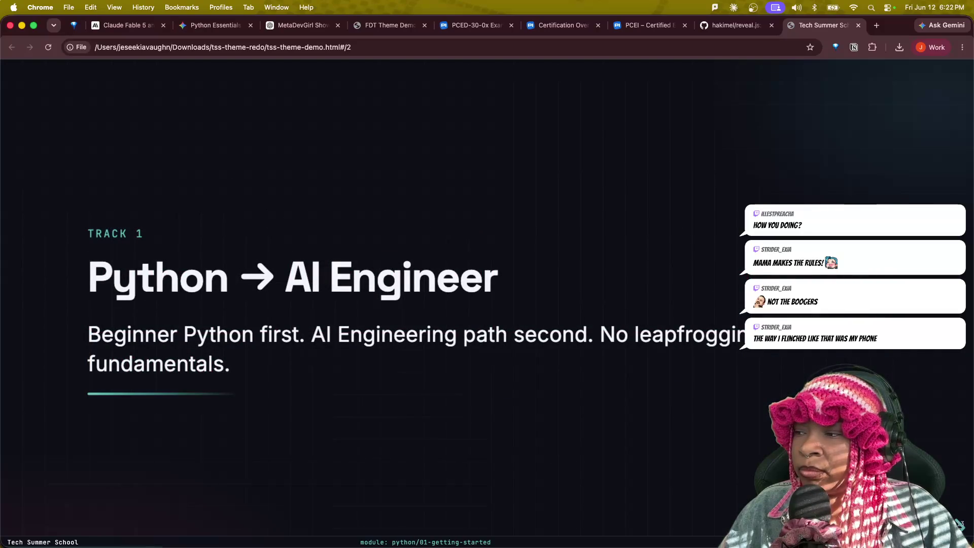
pyautogui.press('Right')
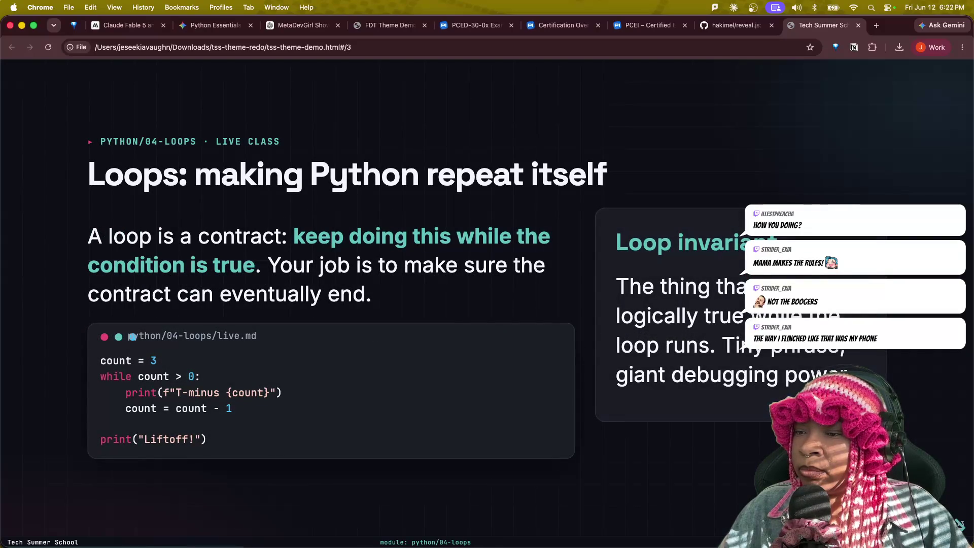
pyautogui.press('Right')
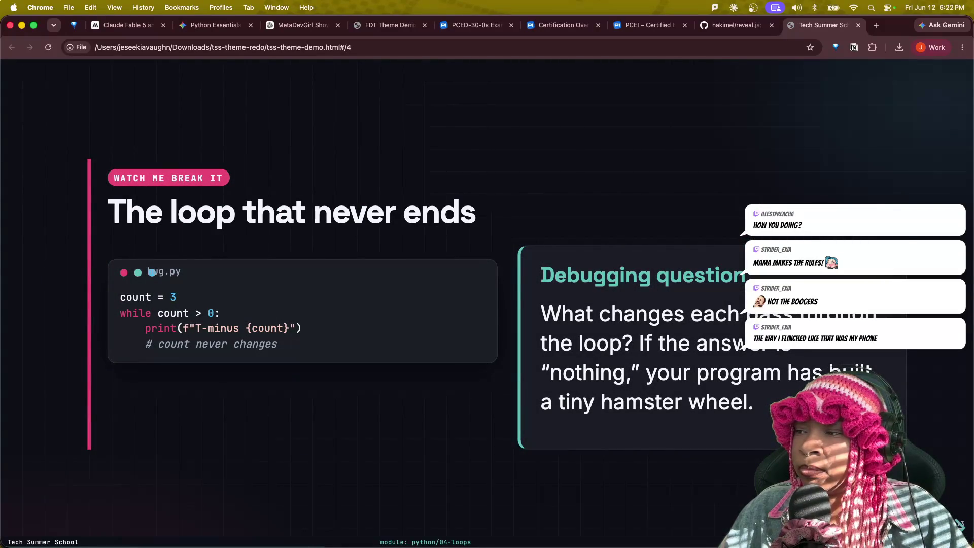
pyautogui.press('Right')
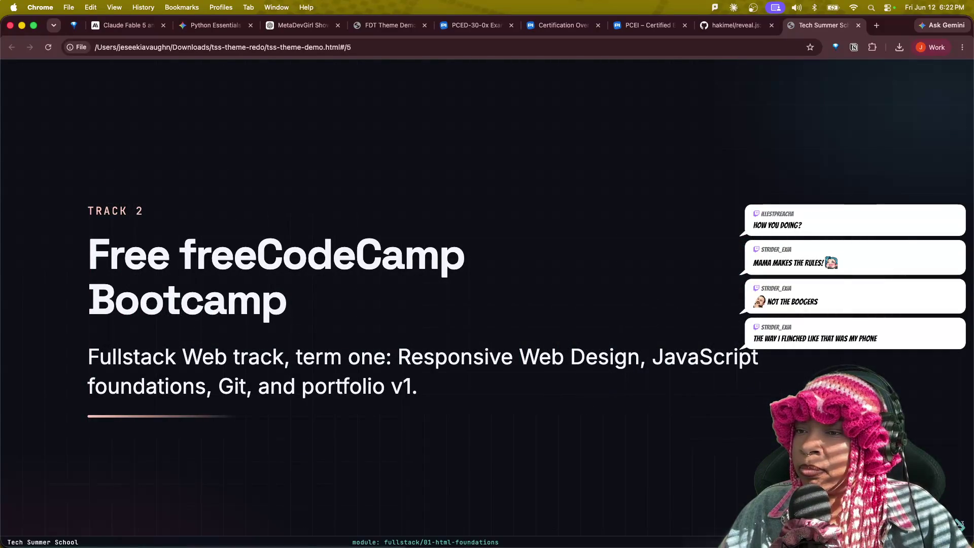
pyautogui.press('Right')
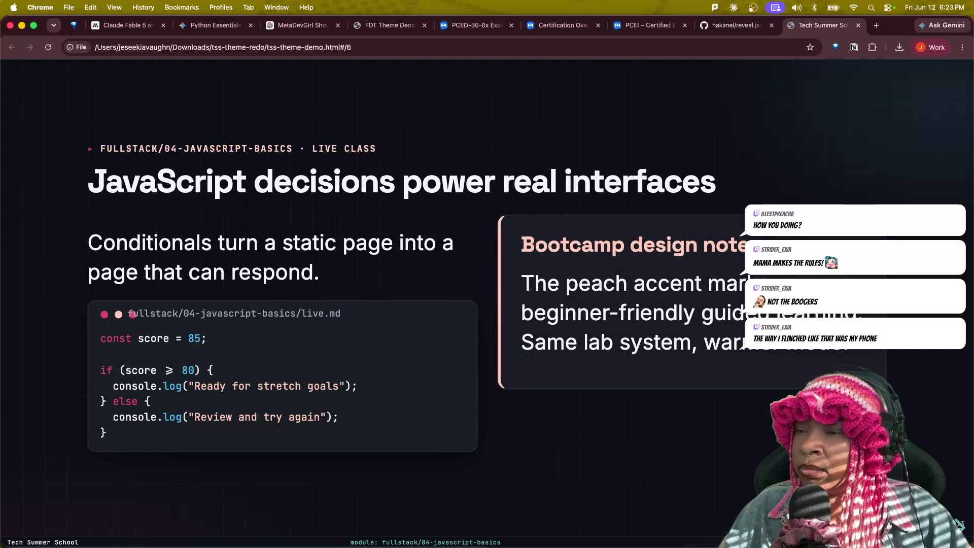
# - Step back to Two tracks, forward again to The loop that never ends, and highlight the Bootcamp design note
pyautogui.press('Left')
pyautogui.press('Left')
pyautogui.press('Left')
pyautogui.press('Left')
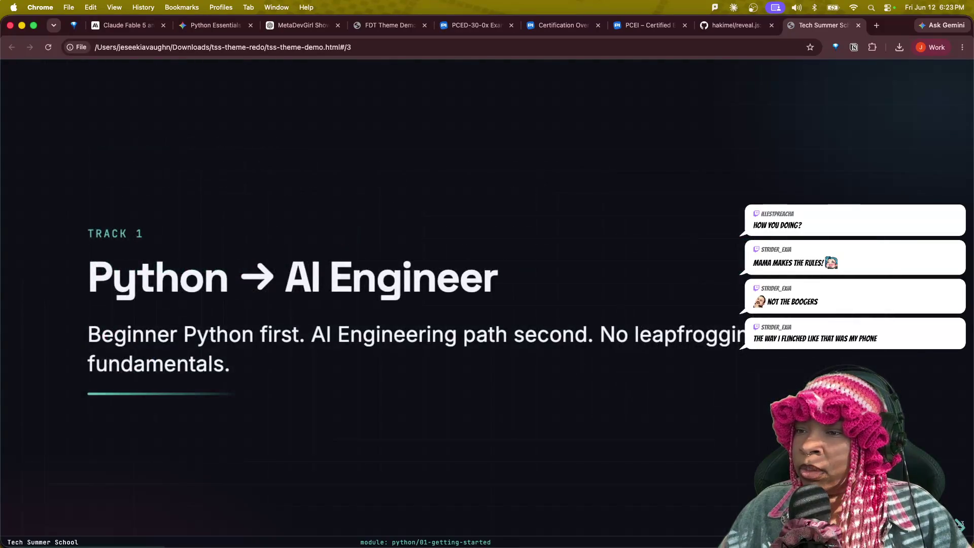
pyautogui.press('Left')
pyautogui.press('Right')
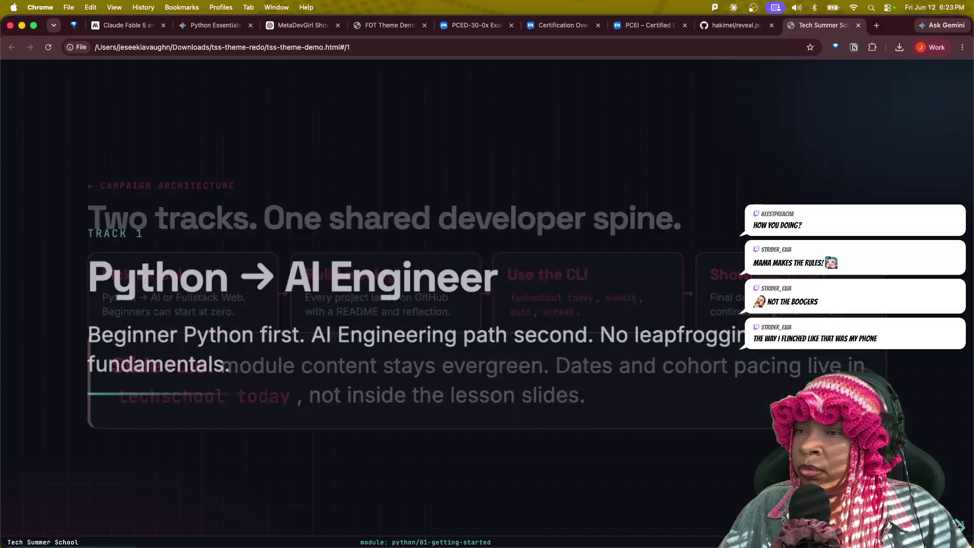
pyautogui.press('Right')
pyautogui.press('Right')
pyautogui.press('Right')
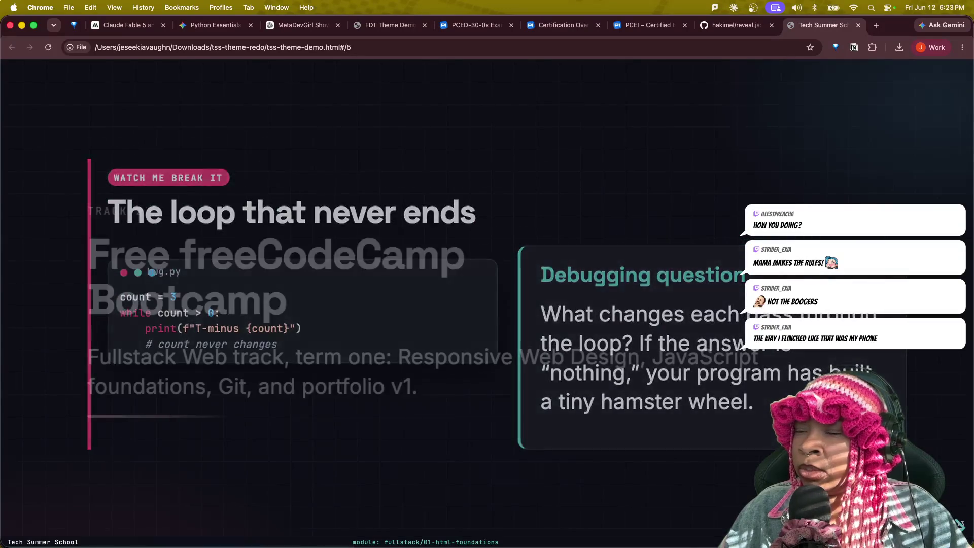
pyautogui.press('Right')
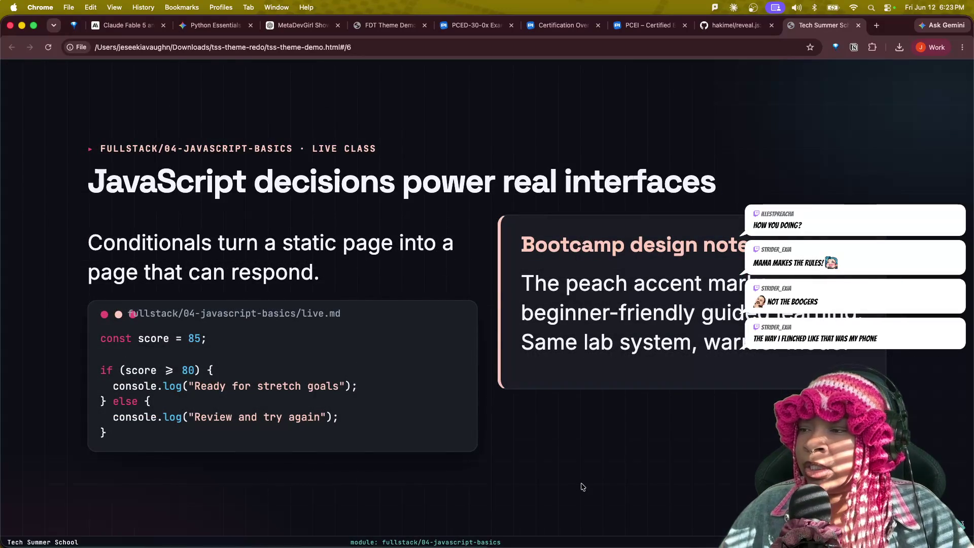
pyautogui.moveTo(527, 246); pyautogui.dragTo(738, 252)
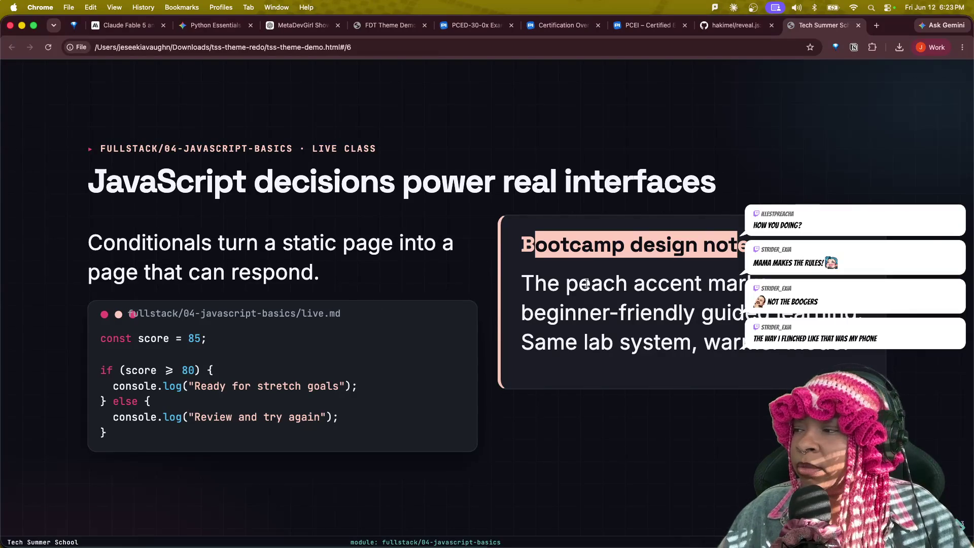
# - Advance through Shared Friday, Terminal Quiz App and Showcase to the Palette and track mapping slide
pyautogui.press('Right')
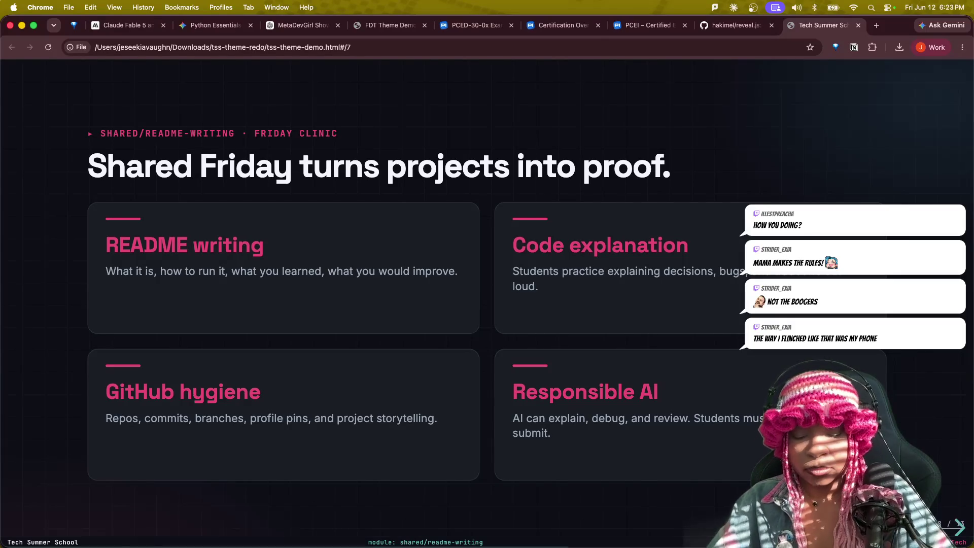
pyautogui.press('Right')
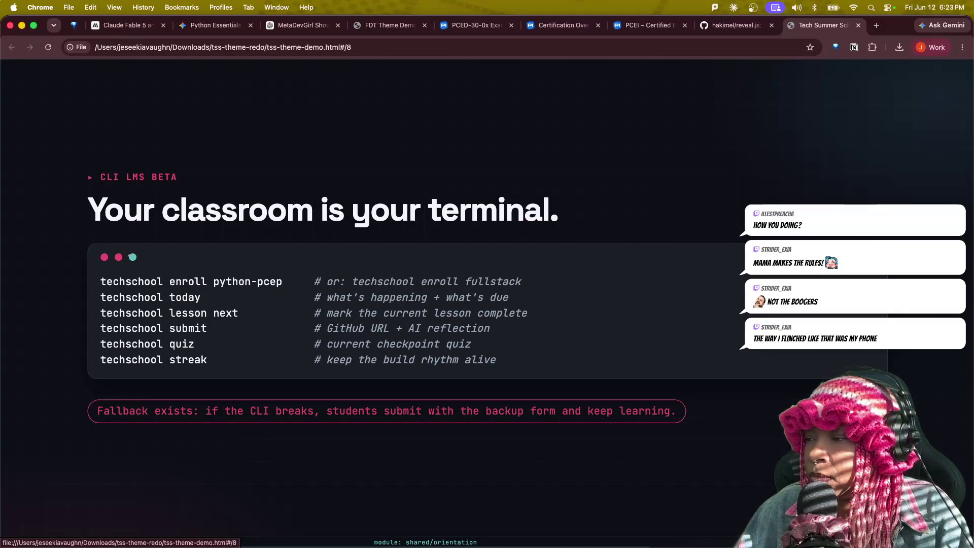
pyautogui.press('Right')
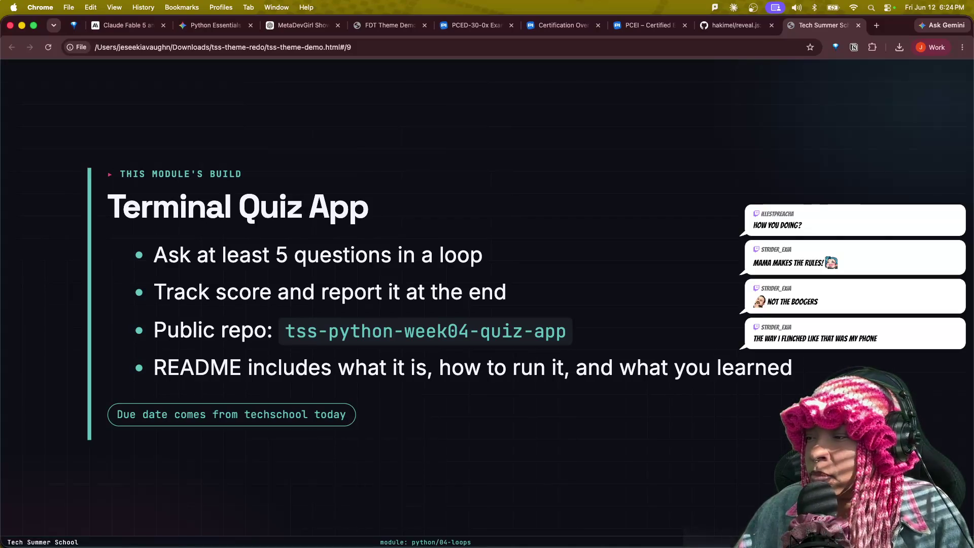
pyautogui.press('Right')
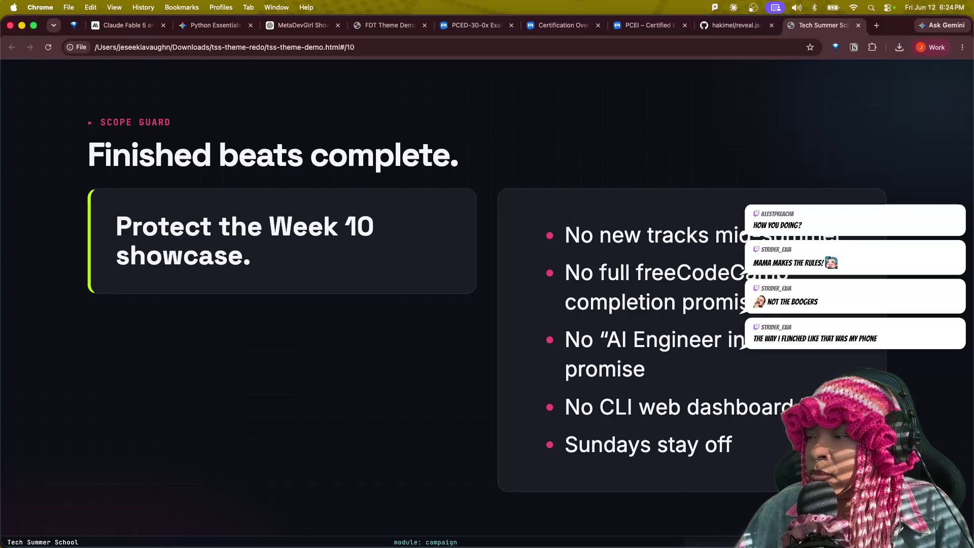
pyautogui.press('Right')
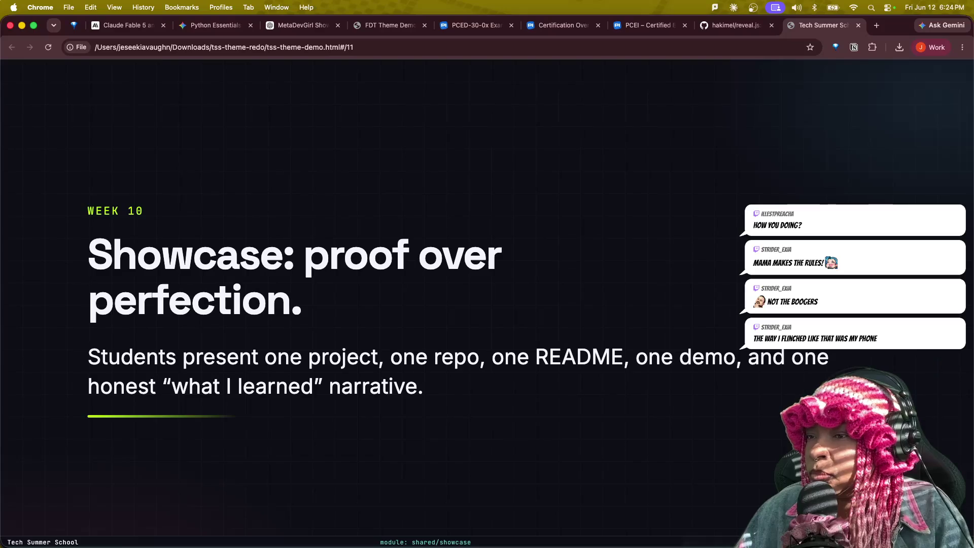
pyautogui.press('Right')
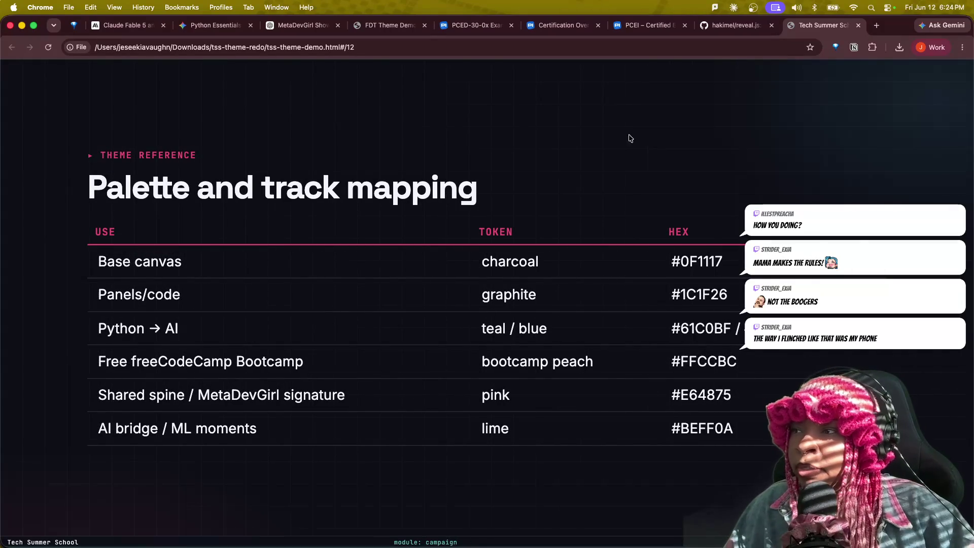
pyautogui.click(391, 24)
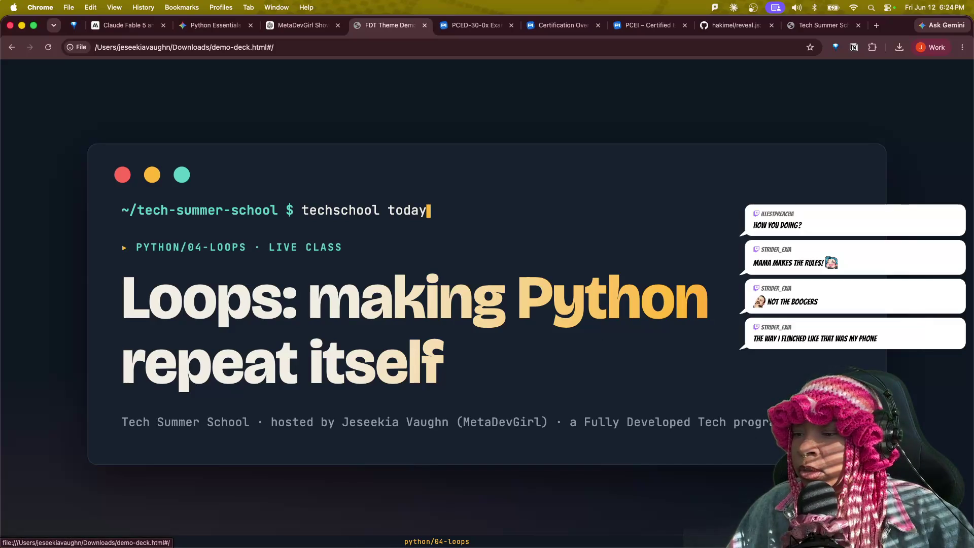
pyautogui.press('Right')
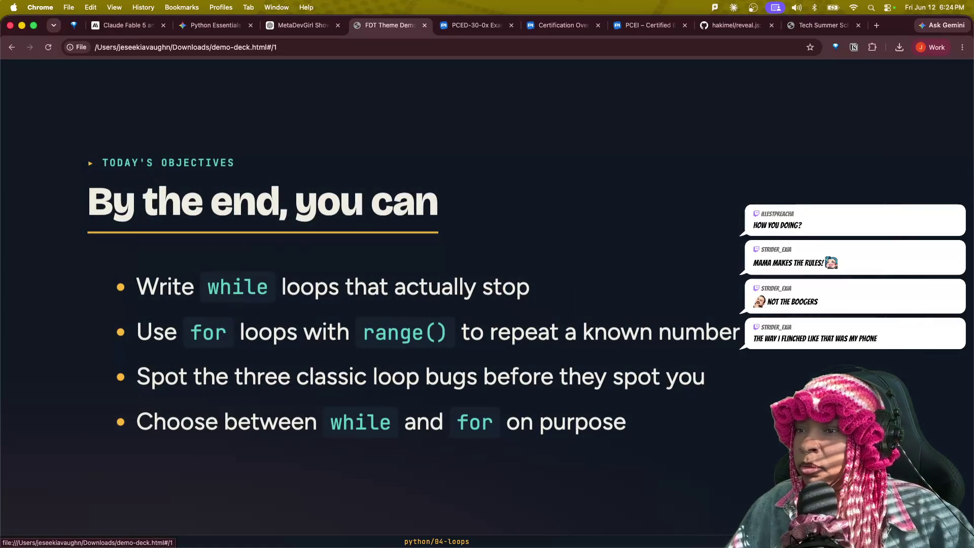
pyautogui.press('Right')
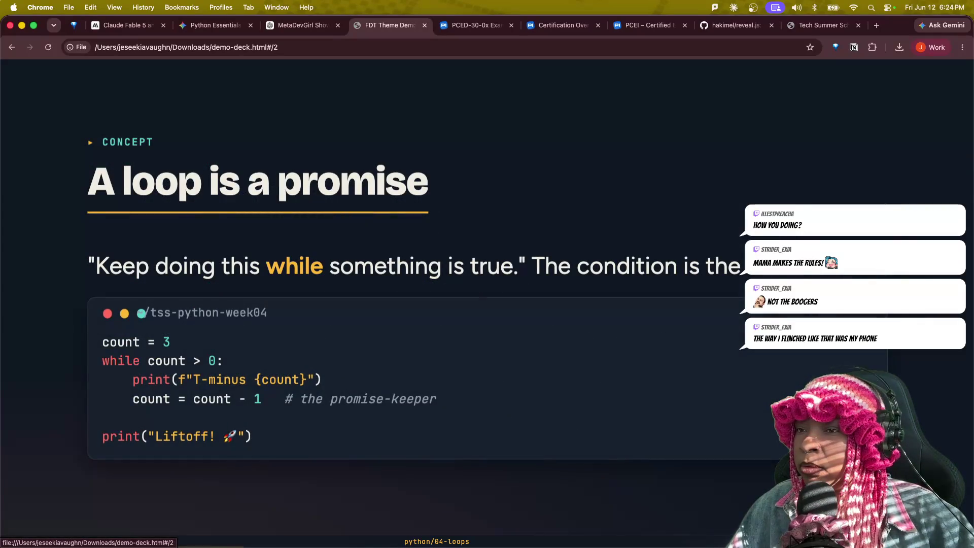
pyautogui.press('Right')
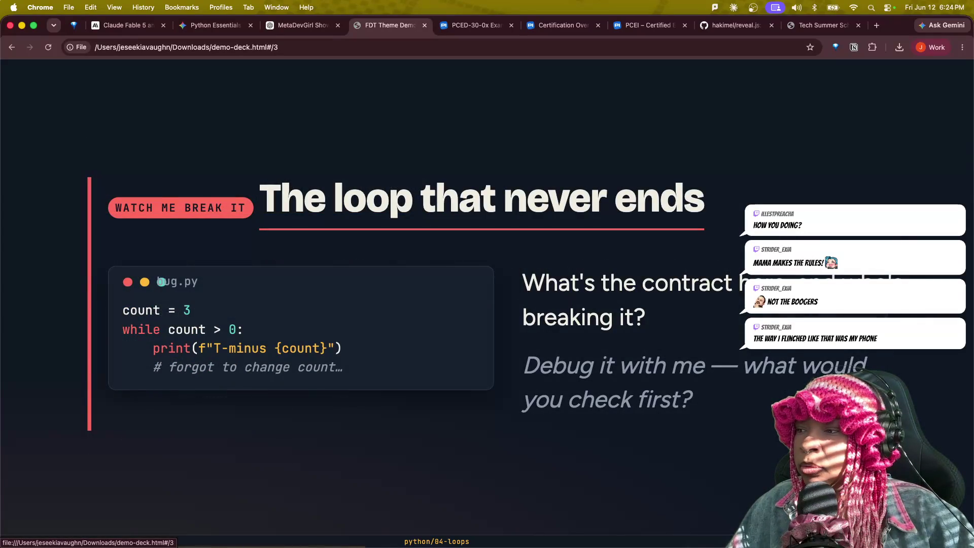
pyautogui.press('Right')
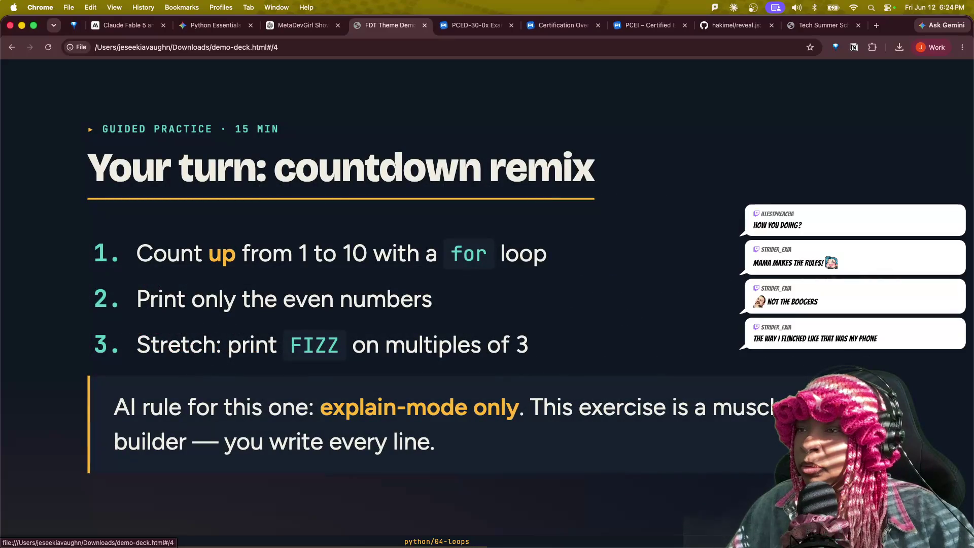
pyautogui.press('Right')
pyautogui.press('Right')
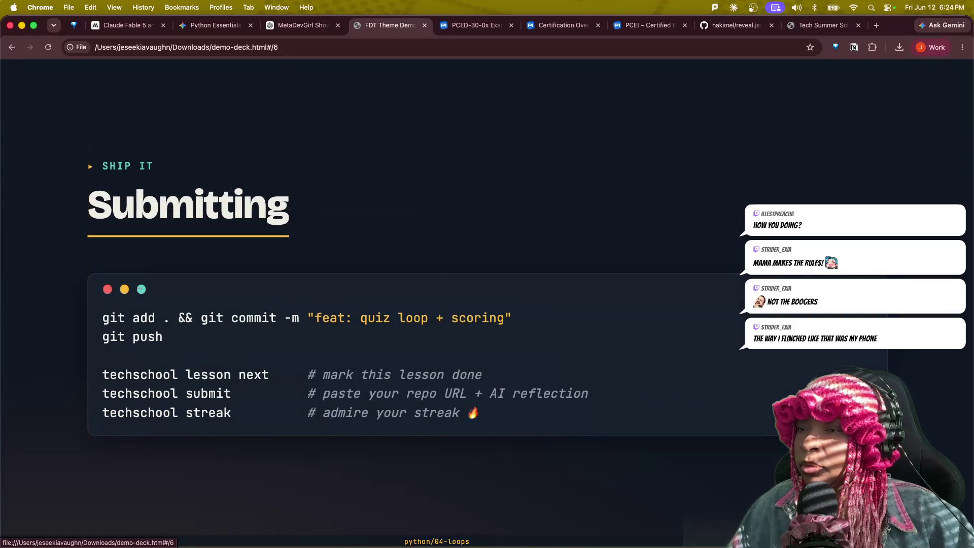
pyautogui.press('Right')
pyautogui.press('Right')
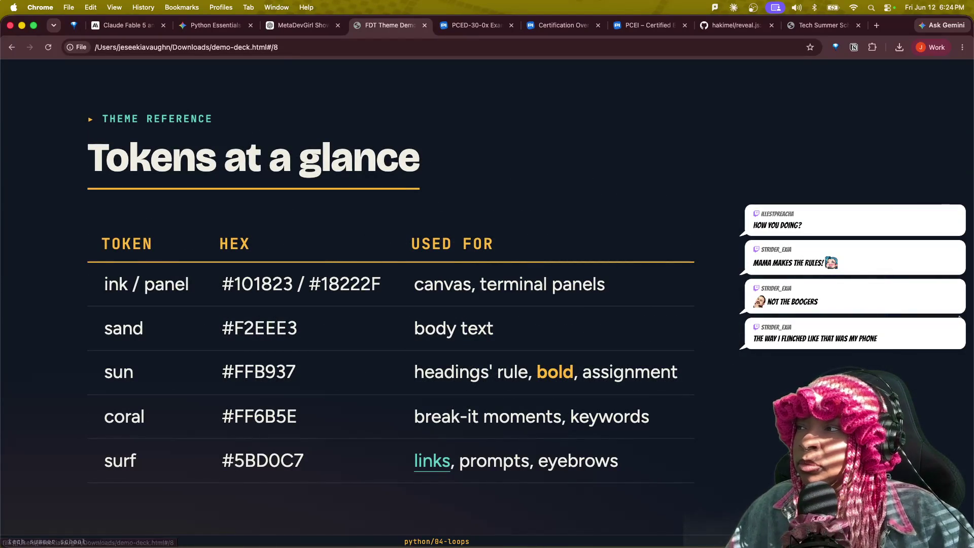
pyautogui.click(812, 25)
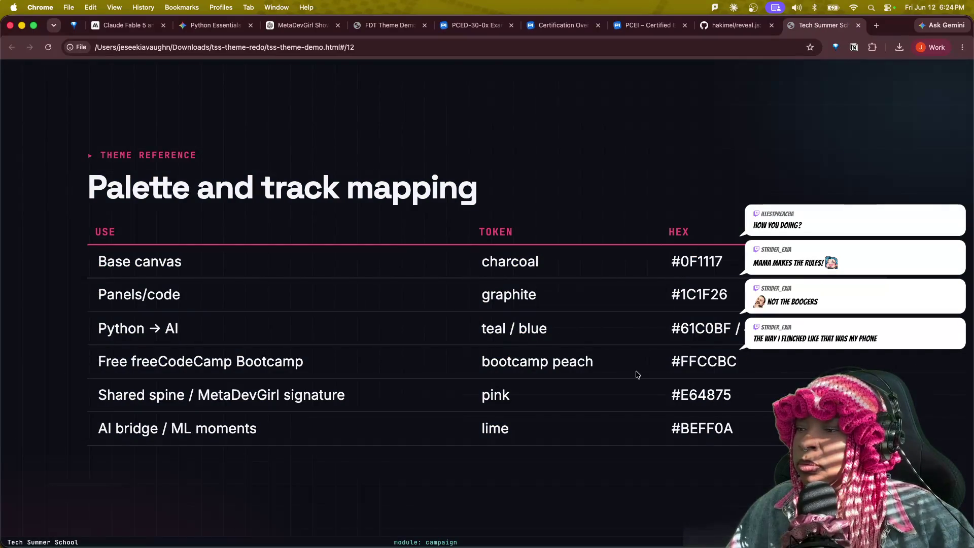
# - Step back from the palette table through Bootcamp and JavaScript decisions to the Loops slide
pyautogui.press('Left')
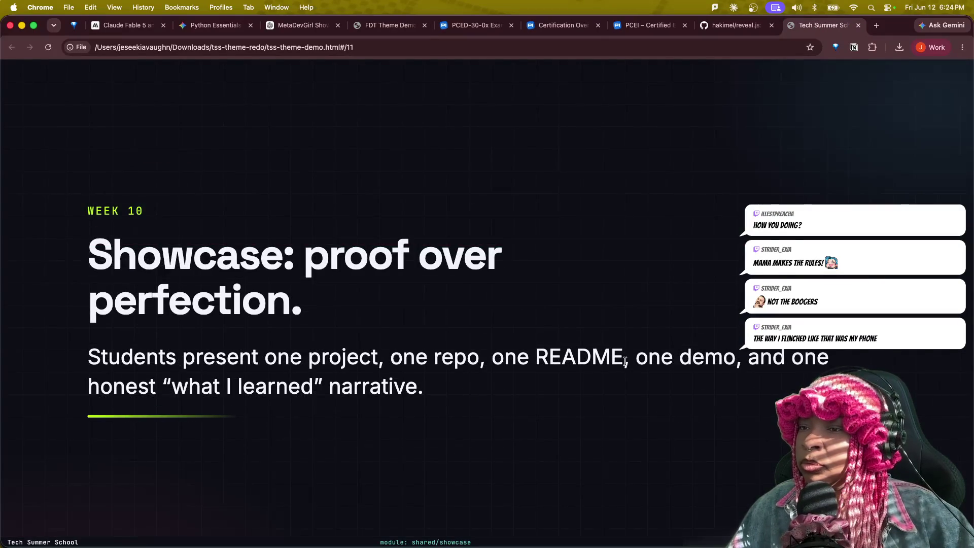
pyautogui.press('Left')
pyautogui.press('Left')
pyautogui.press('Left')
pyautogui.press('Left')
pyautogui.press('Left')
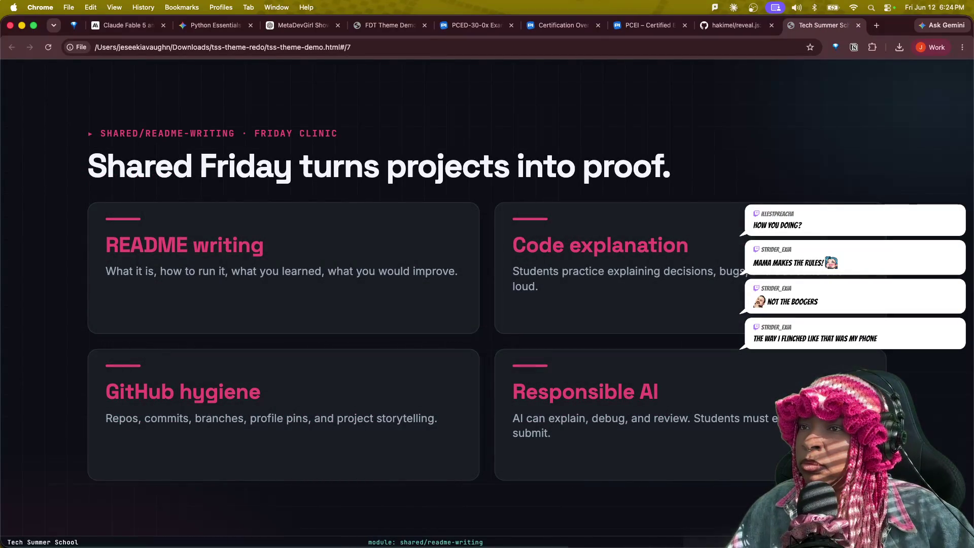
pyautogui.press('Left')
pyautogui.press('Left')
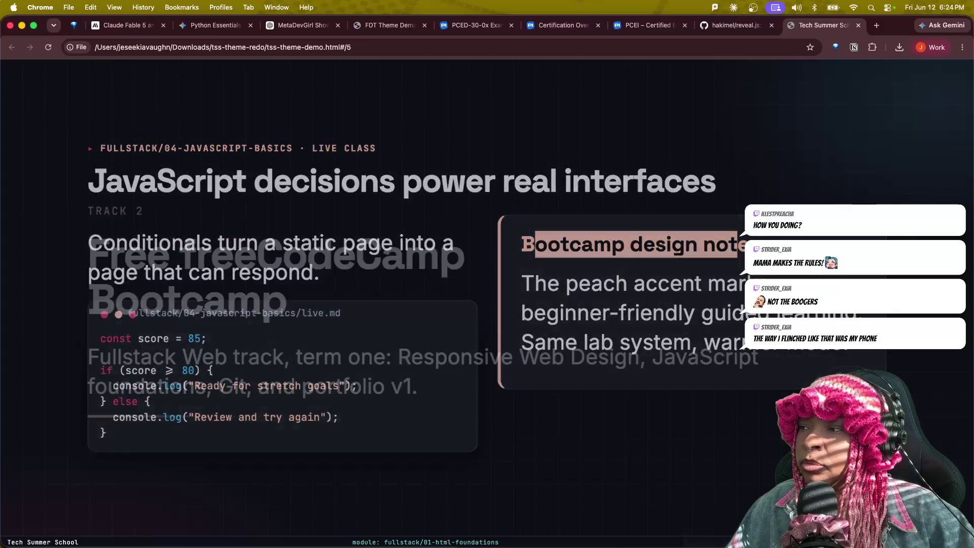
pyautogui.press('Left')
pyautogui.press('Right')
pyautogui.press('Right')
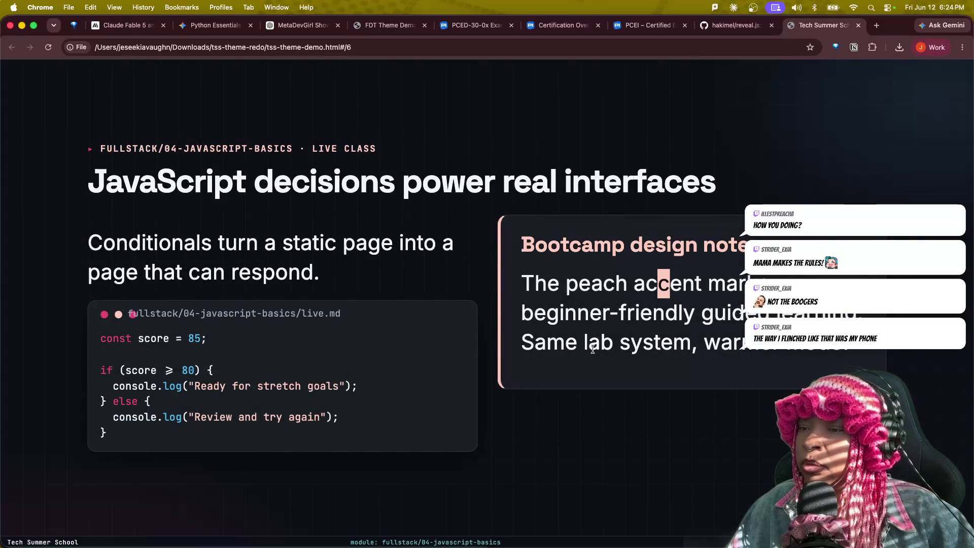
pyautogui.press('Left')
pyautogui.press('Left')
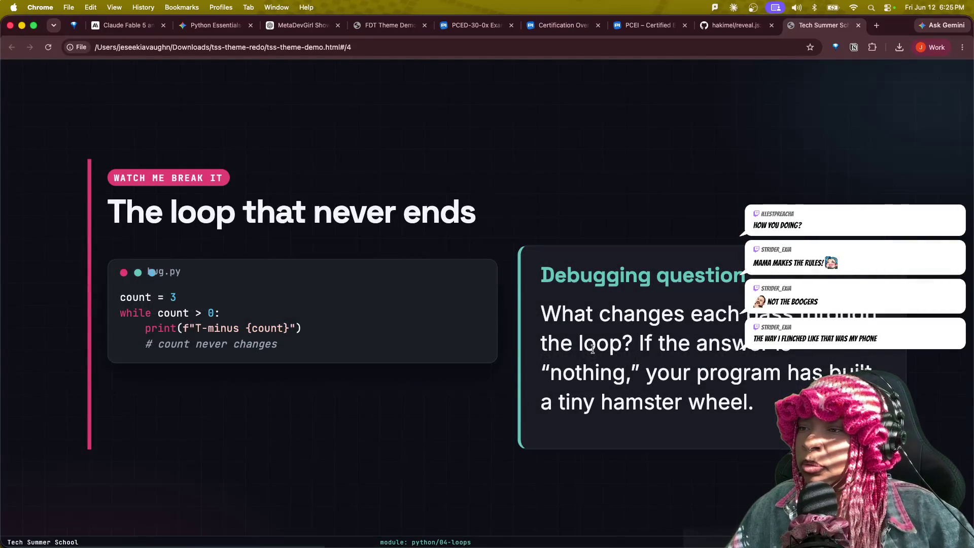
pyautogui.press('Left')
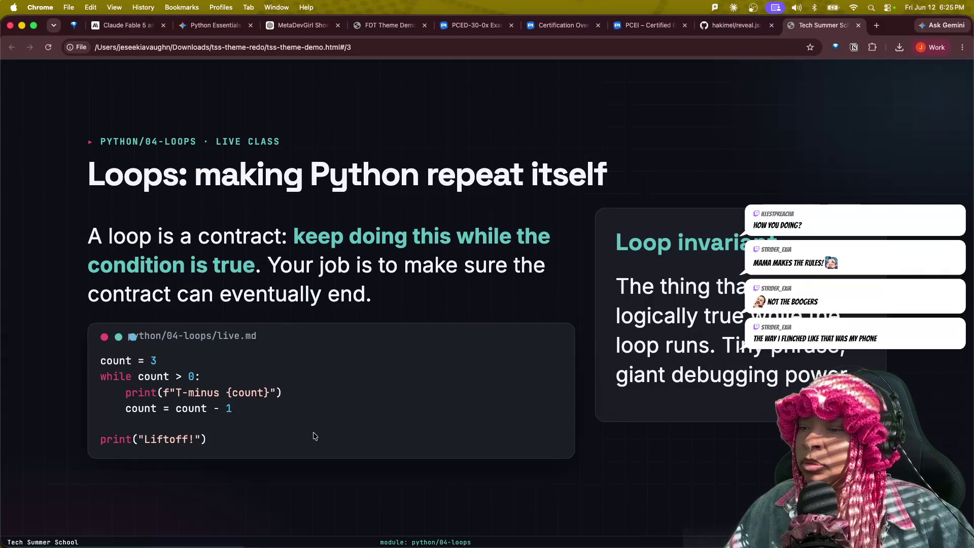
# - Inspect the Loops slide's code block markup, then dismiss it and refocus the deck
pyautogui.rightClick(206, 438)
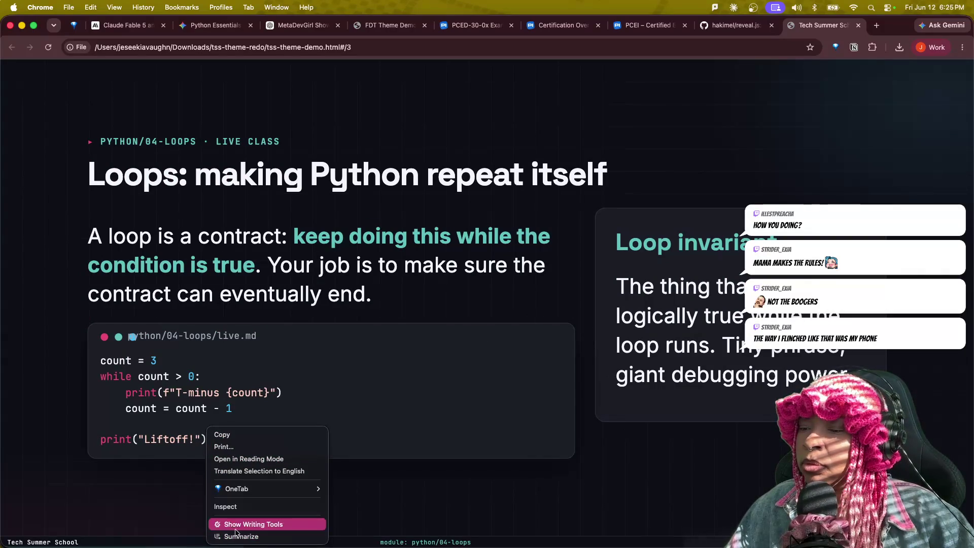
pyautogui.click(236, 392)
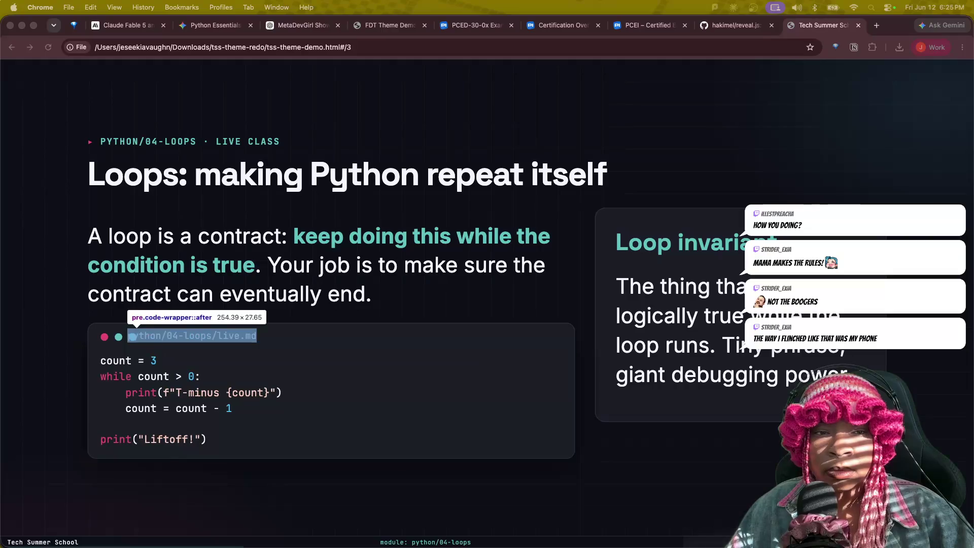
pyautogui.click(131, 336)
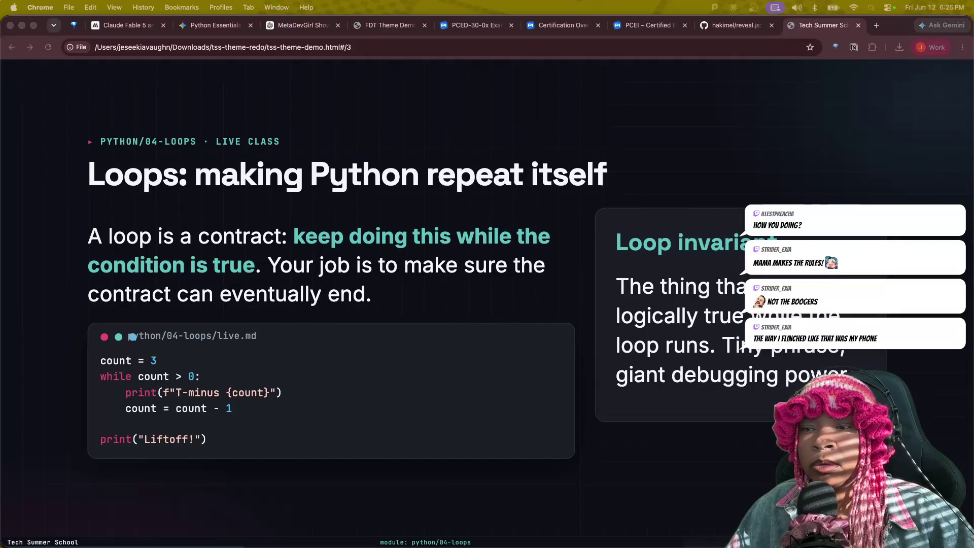
pyautogui.click(131, 337)
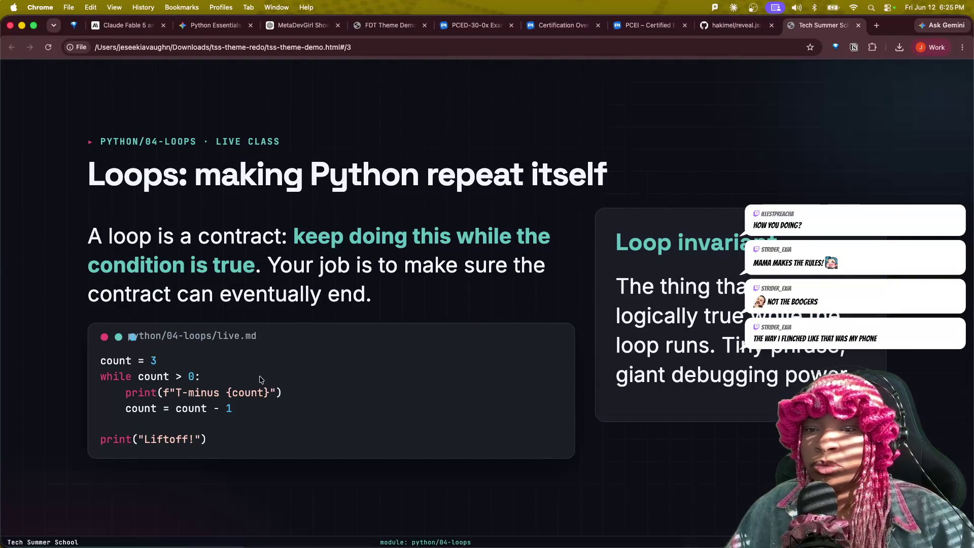
# - Jump forward from Loops to slide 12, the Palette and track mapping table
pyautogui.press('Right')
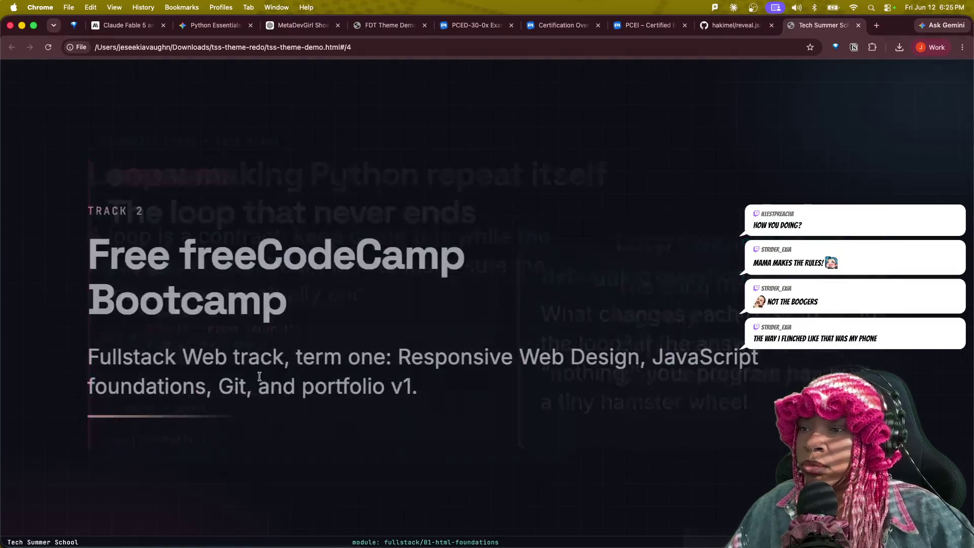
pyautogui.press('Right')
pyautogui.press('Right')
pyautogui.press('Right')
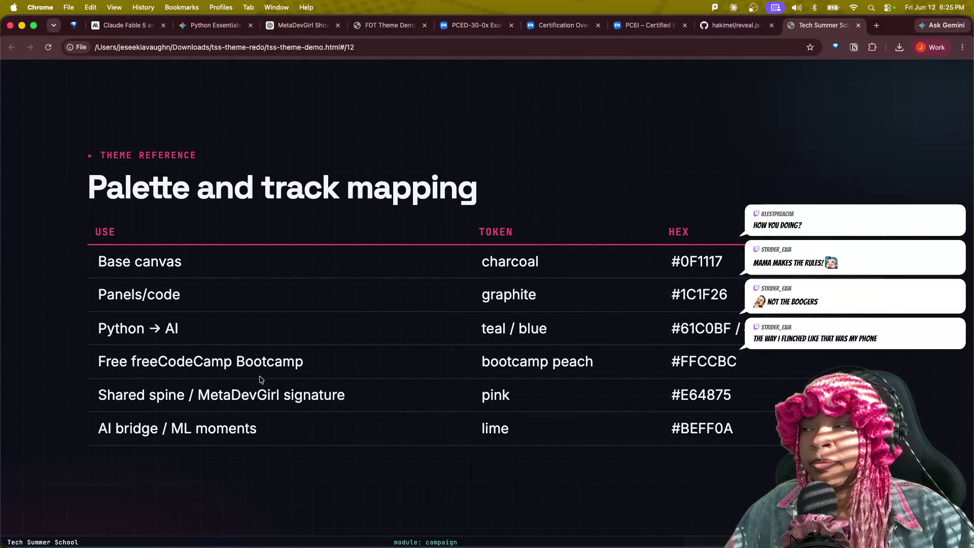
# - Flip through the reveal.js, PCEI, Certification, Python Essentials and FDT Theme Demo tabs to land on the MetaDevGirl chat
pyautogui.click(723, 28)
pyautogui.click(652, 30)
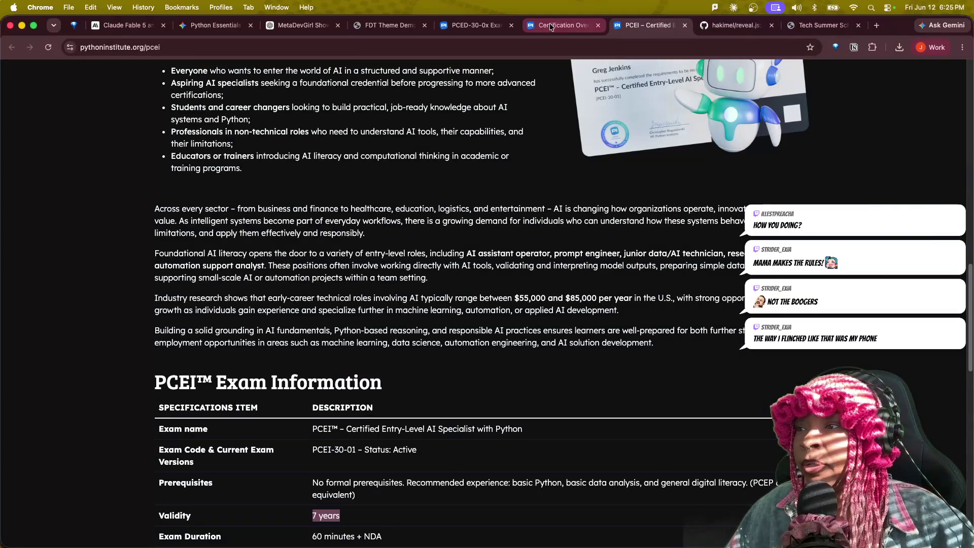
pyautogui.click(560, 26)
pyautogui.click(228, 25)
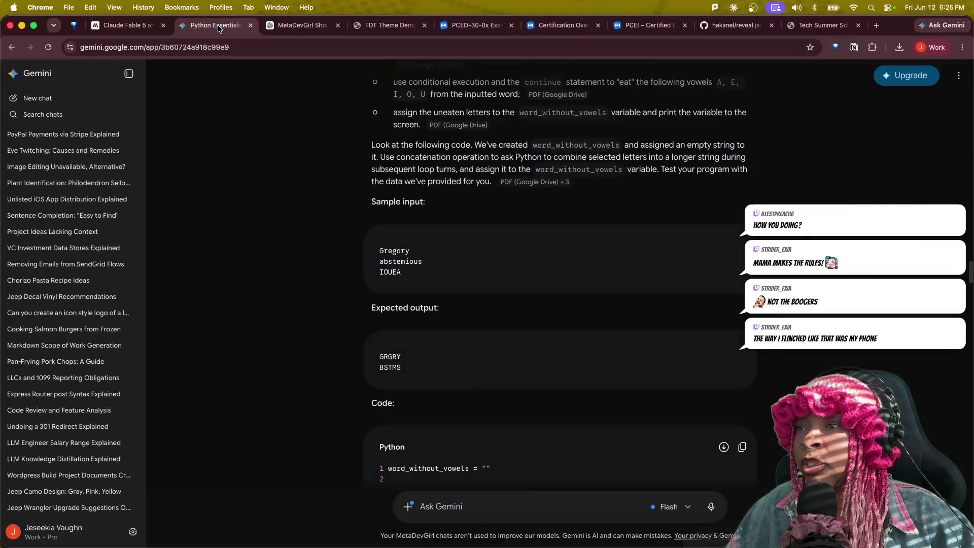
pyautogui.click(313, 27)
pyautogui.click(388, 25)
pyautogui.click(474, 25)
pyautogui.click(392, 25)
pyautogui.click(301, 27)
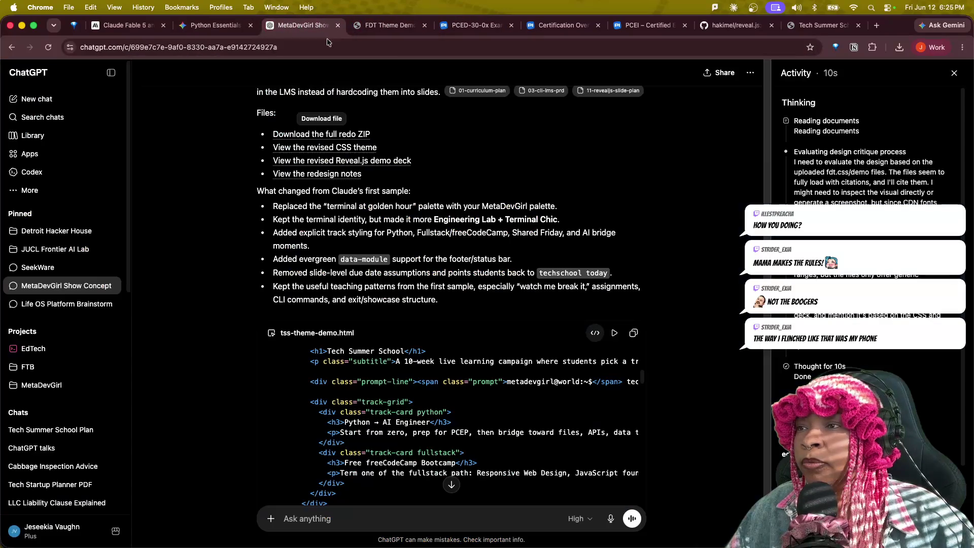